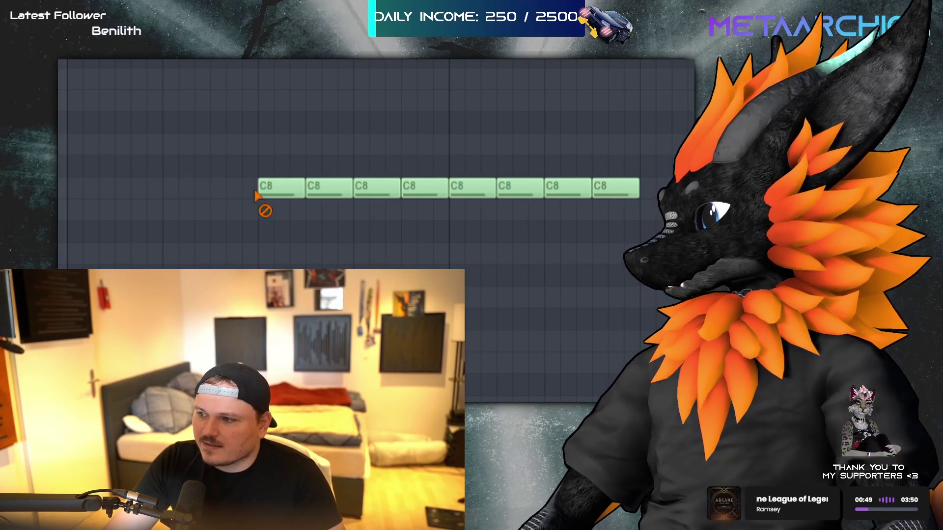
# Delete six C8 notes from the kick row, then undo to restore all eight
pyautogui.rightClick(282, 188)
pyautogui.rightClick(329, 188)
pyautogui.rightClick(377, 188)
pyautogui.rightClick(425, 188)
pyautogui.rightClick(472, 188)
pyautogui.rightClick(568, 188)
pyautogui.hotkey('ctrl', 'z')
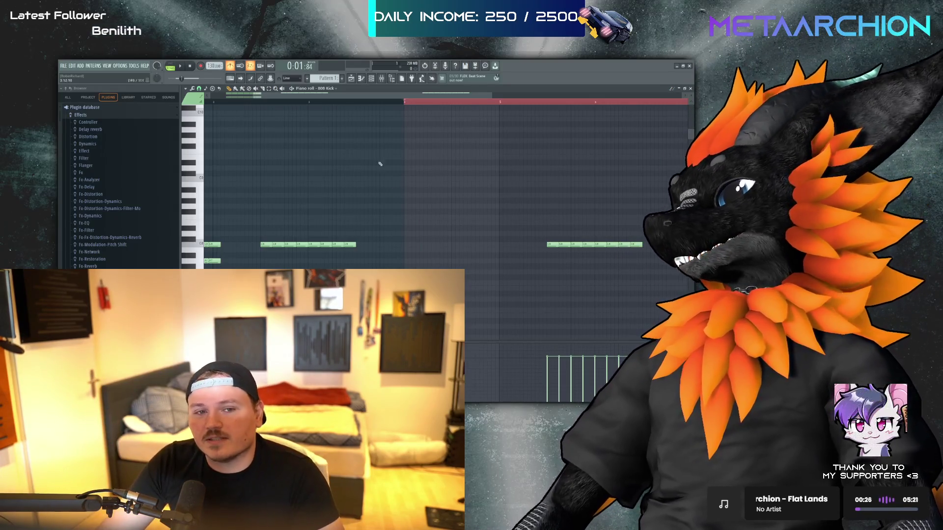
# Select three kick notes and duplicate them to the right with Ctrl+B
pyautogui.moveTo(259, 227)
pyautogui.mouseDown()
pyautogui.moveTo(309, 259)
pyautogui.moveTo(365, 244)
pyautogui.mouseUp()
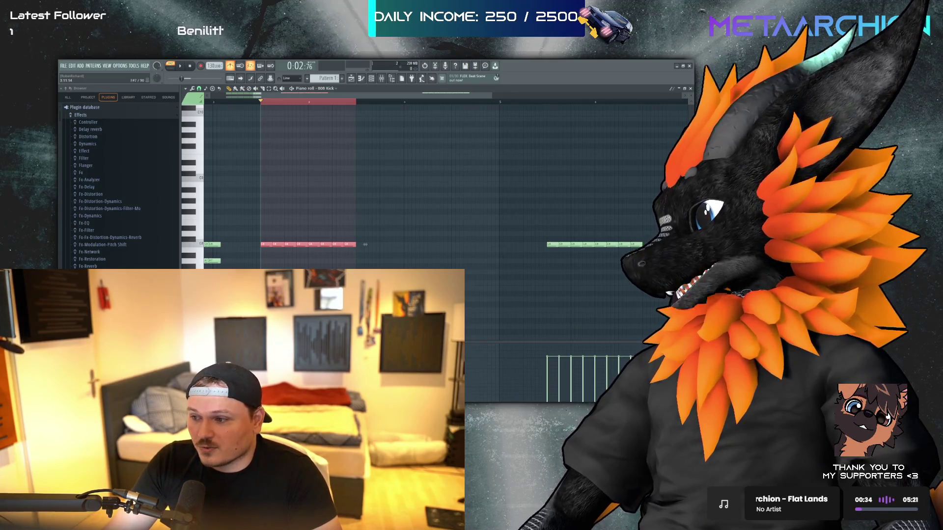
pyautogui.moveTo(606, 216); pyautogui.dragTo(409, 269)
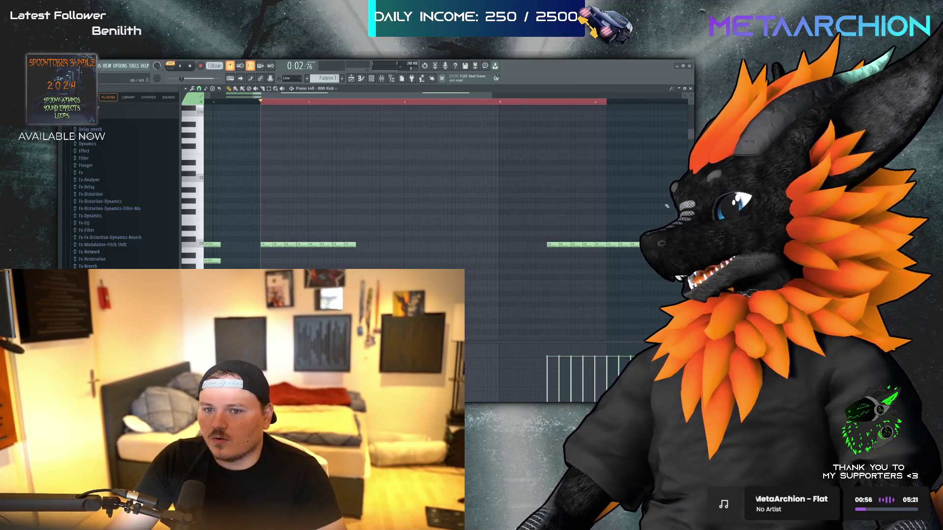
pyautogui.scroll(-2, 292, 197)
pyautogui.moveTo(332, 230); pyautogui.dragTo(307, 261)
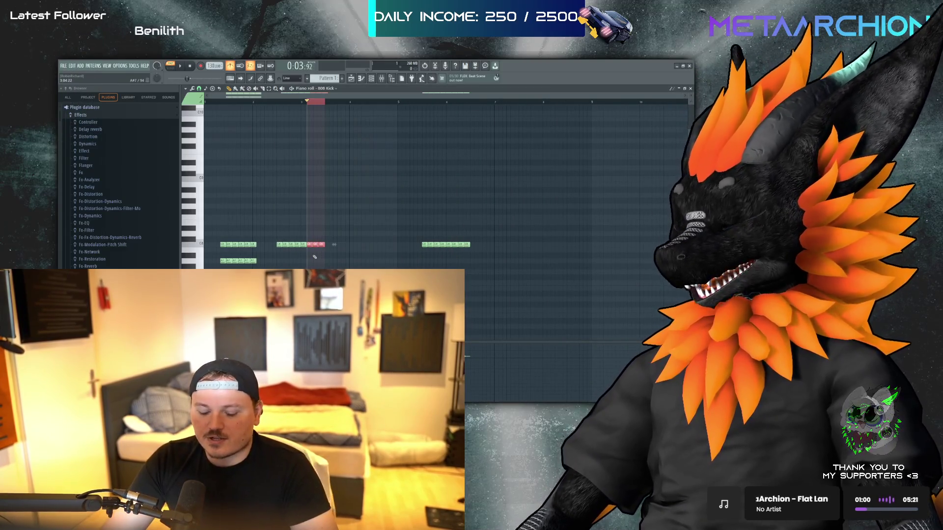
pyautogui.hotkey('ctrl', 'b')
pyautogui.hotkey('ctrl', 'b')
pyautogui.hotkey('ctrl', 'b')
pyautogui.hotkey('ctrl', 'b')
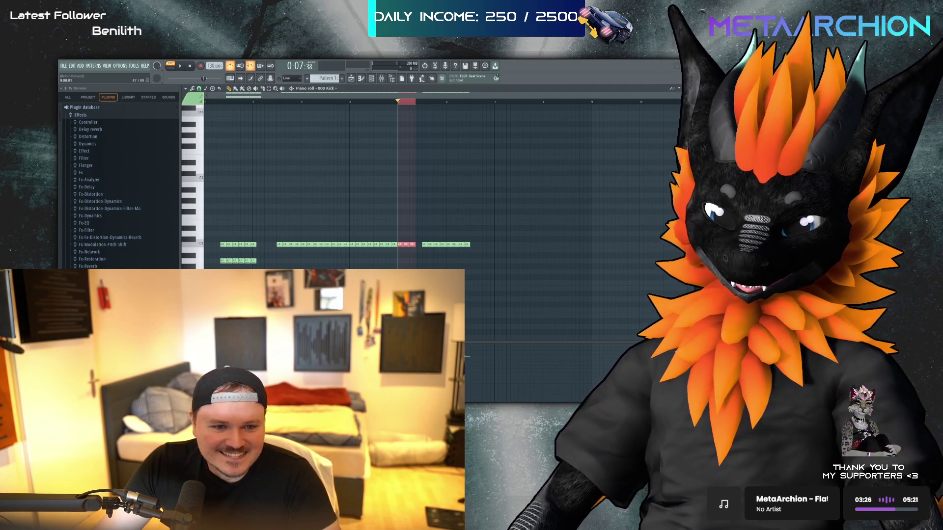
# Check the playlist and mixer, then undo the last note added to the pattern
pyautogui.press('F5')
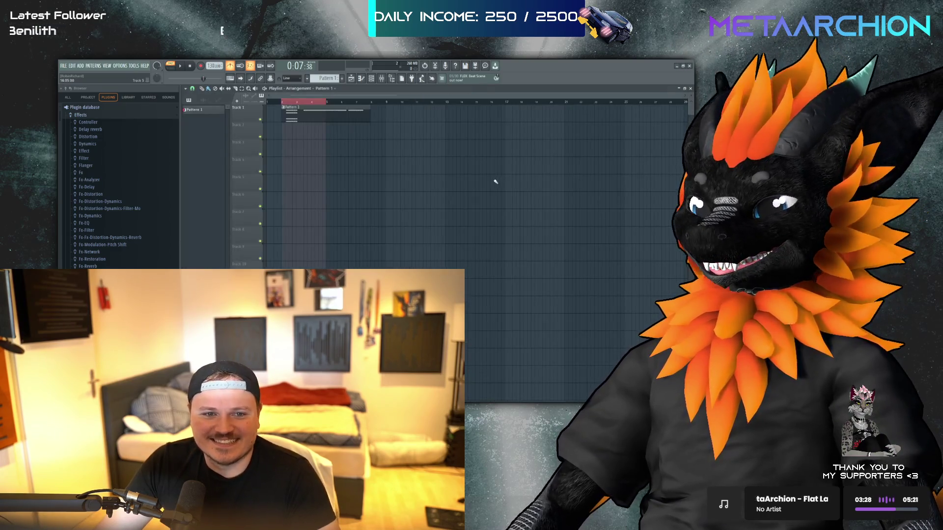
pyautogui.click(381, 78)
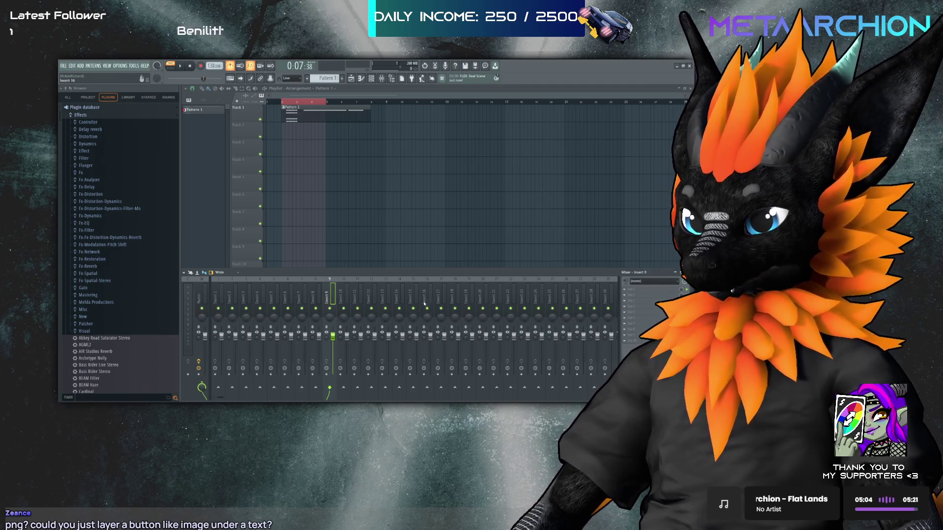
pyautogui.press('F9')
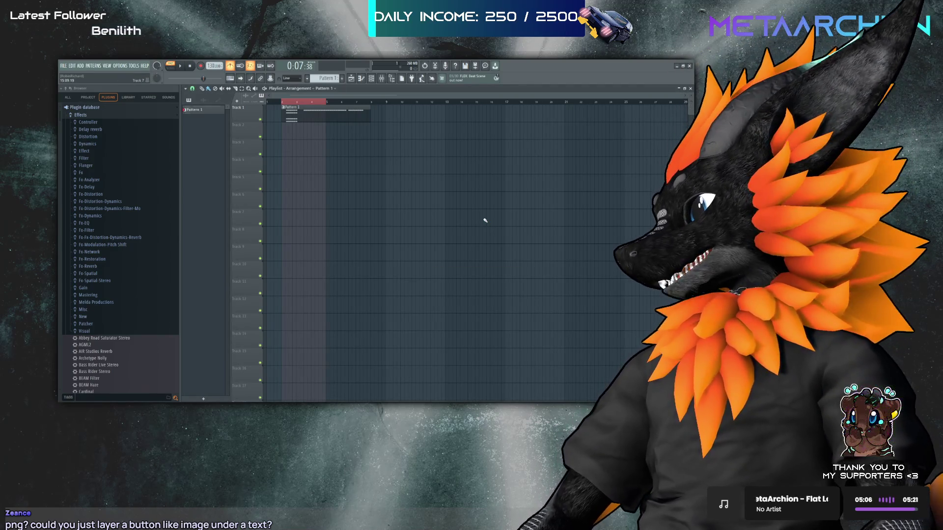
pyautogui.hotkey('ctrl', 'z')
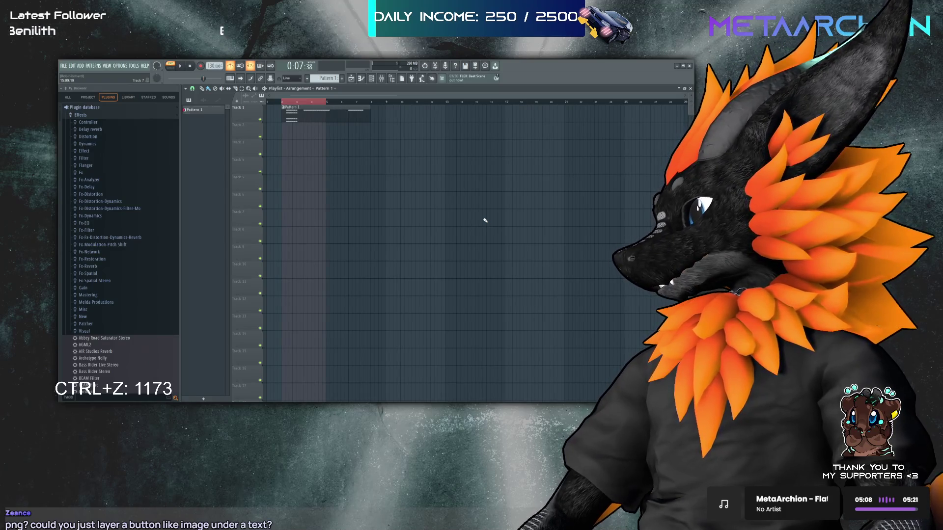
pyautogui.hotkey('ctrl', 'z')
pyautogui.hotkey('ctrl', 'z')
pyautogui.hotkey('ctrl', 'z')
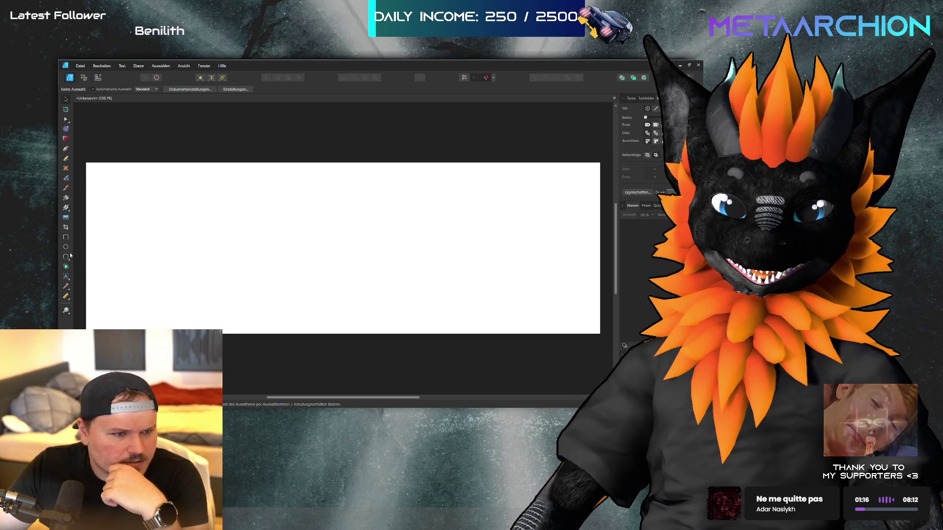
# Draw a light grey rounded-rectangle key near the canvas's left edge and select it
pyautogui.click(66, 257)
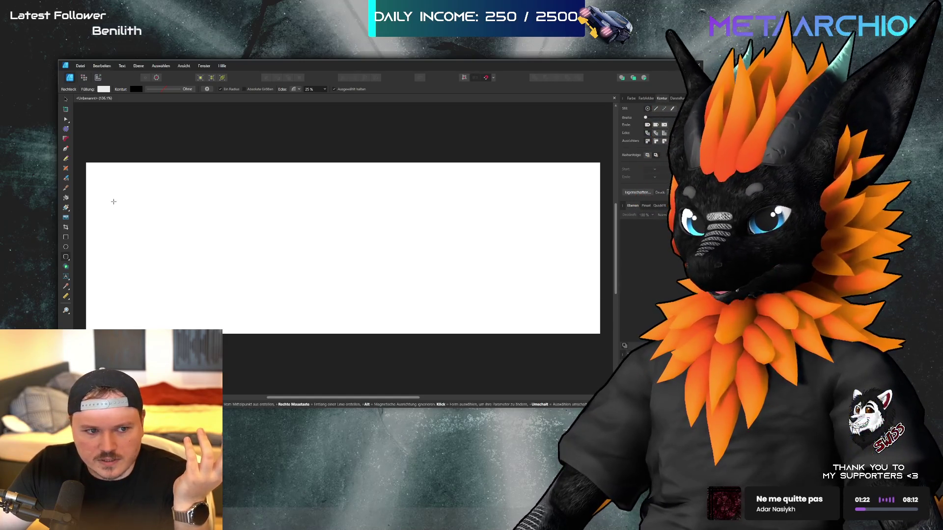
pyautogui.moveTo(123, 202)
pyautogui.mouseDown()
pyautogui.moveTo(194, 251)
pyautogui.moveTo(143, 233)
pyautogui.moveTo(212, 280)
pyautogui.mouseUp()
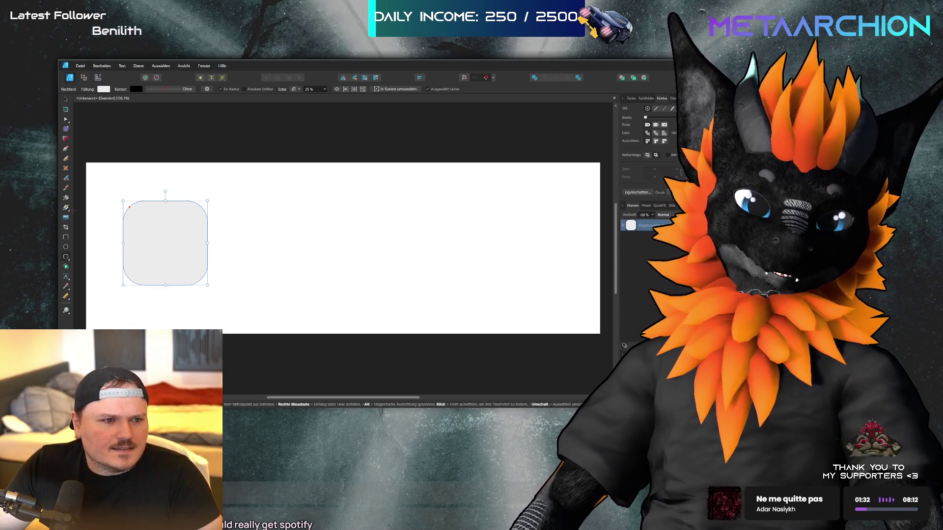
pyautogui.press('v')
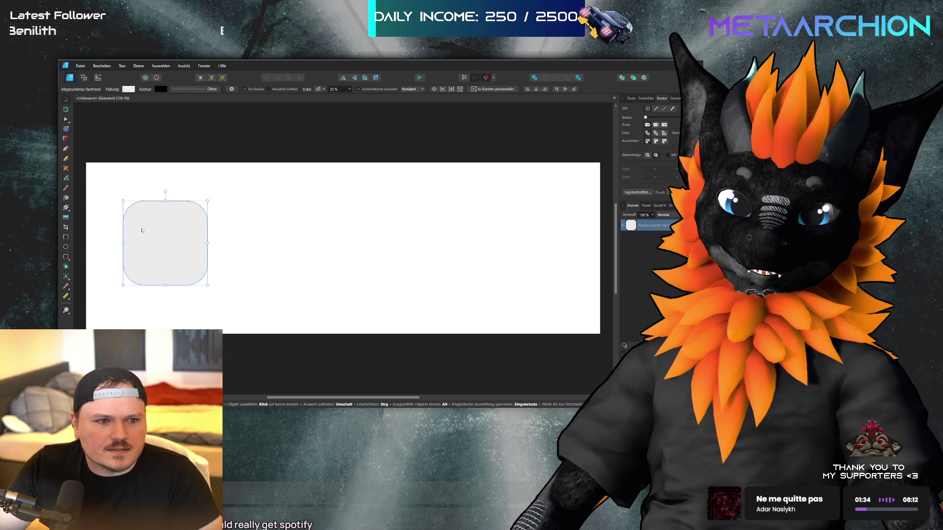
pyautogui.moveTo(161, 239); pyautogui.dragTo(157, 244)
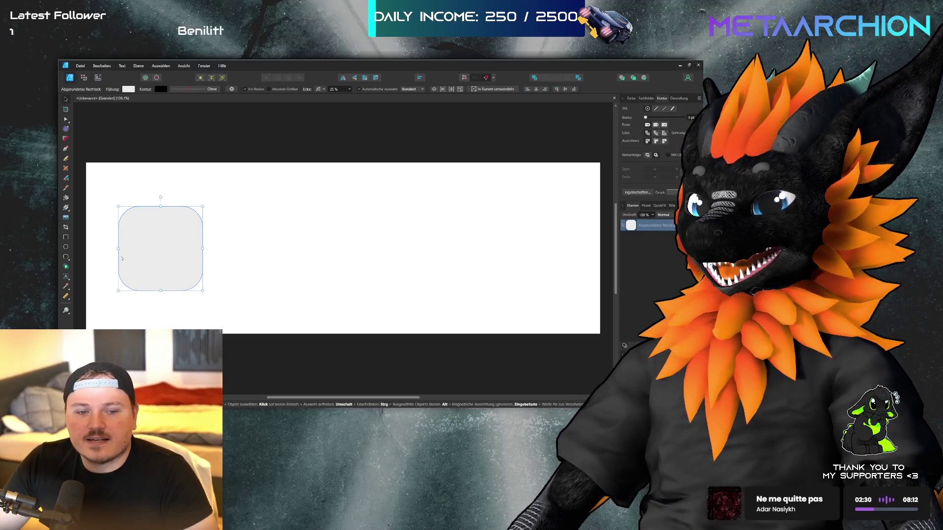
pyautogui.click(154, 130)
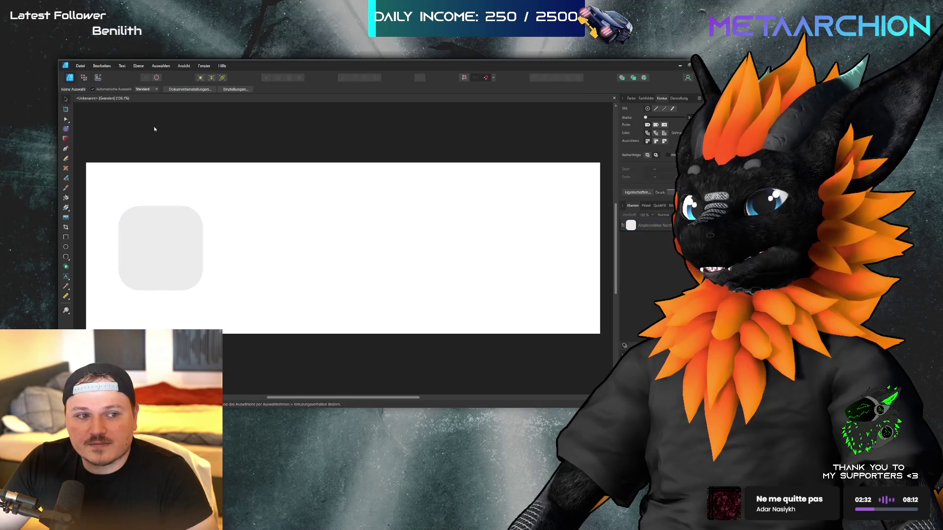
pyautogui.click(172, 234)
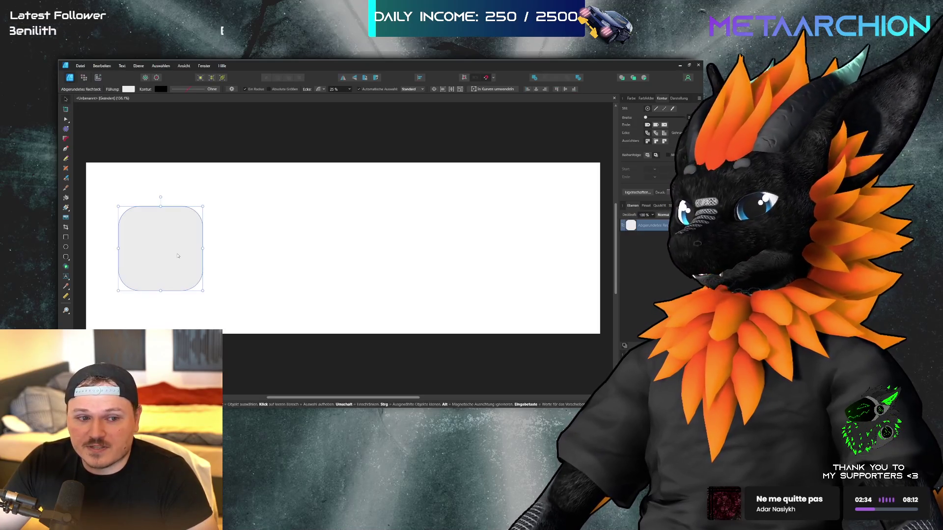
# Duplicate the rounded key twice to make a row of three keys
pyautogui.moveTo(168, 262); pyautogui.dragTo(497, 265)
pyautogui.click(403, 265)
pyautogui.click(357, 266)
pyautogui.hotkey('ctrl', 'a')
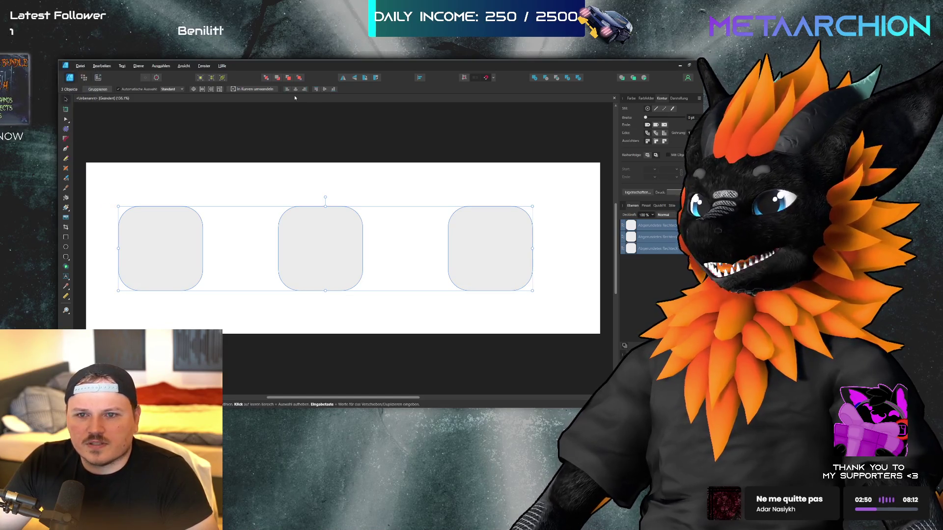
pyautogui.click(318, 137)
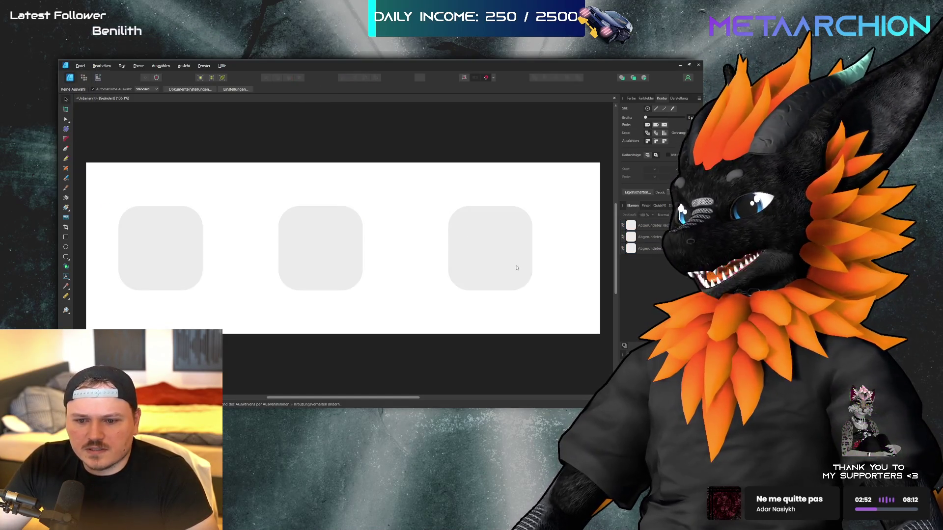
pyautogui.moveTo(517, 267)
pyautogui.mouseDown()
pyautogui.moveTo(556, 265)
pyautogui.moveTo(501, 262)
pyautogui.mouseUp()
# Move the middle key so the gaps on either side are equal
pyautogui.keyDown('shift'); pyautogui.click(329, 249); pyautogui.keyUp('shift')
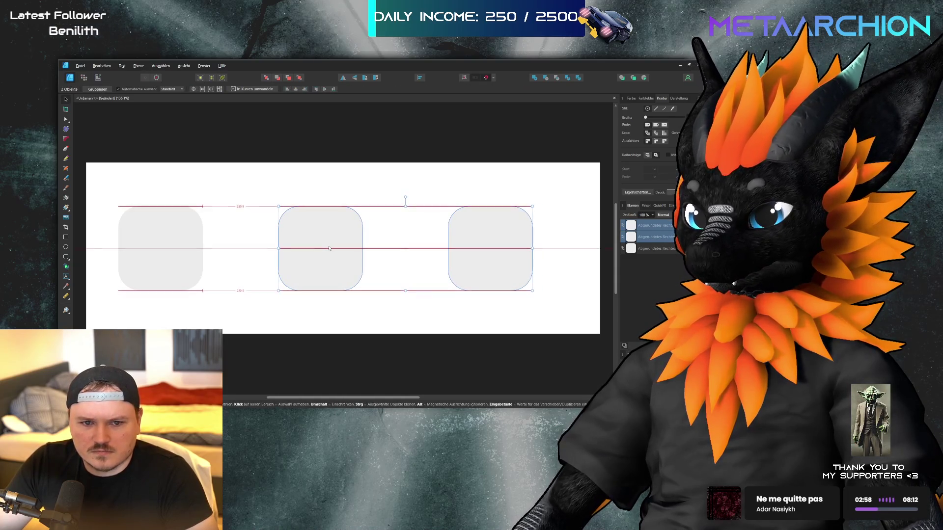
pyautogui.click(310, 263)
pyautogui.moveTo(311, 264); pyautogui.dragTo(319, 266)
pyautogui.moveTo(324, 267)
pyautogui.mouseDown()
pyautogui.moveTo(310, 267)
pyautogui.moveTo(333, 259)
pyautogui.mouseUp()
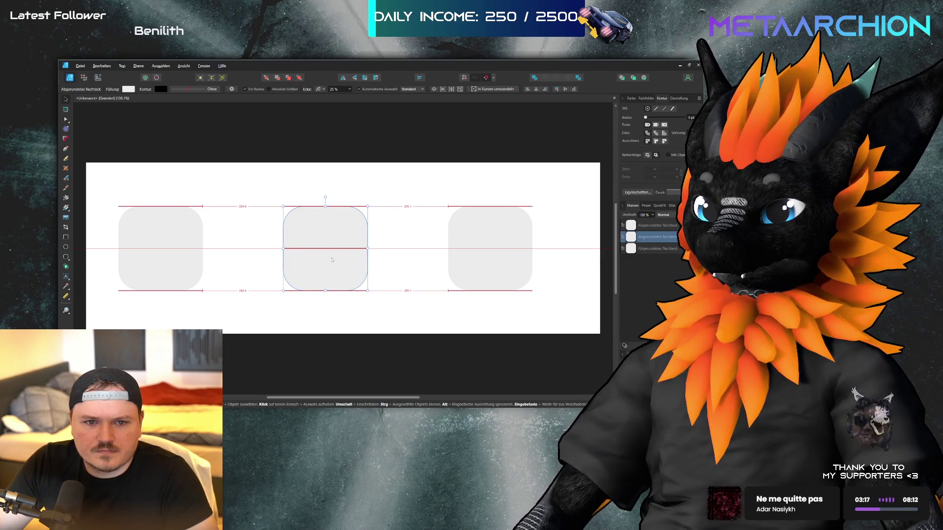
pyautogui.moveTo(332, 260); pyautogui.dragTo(355, 252)
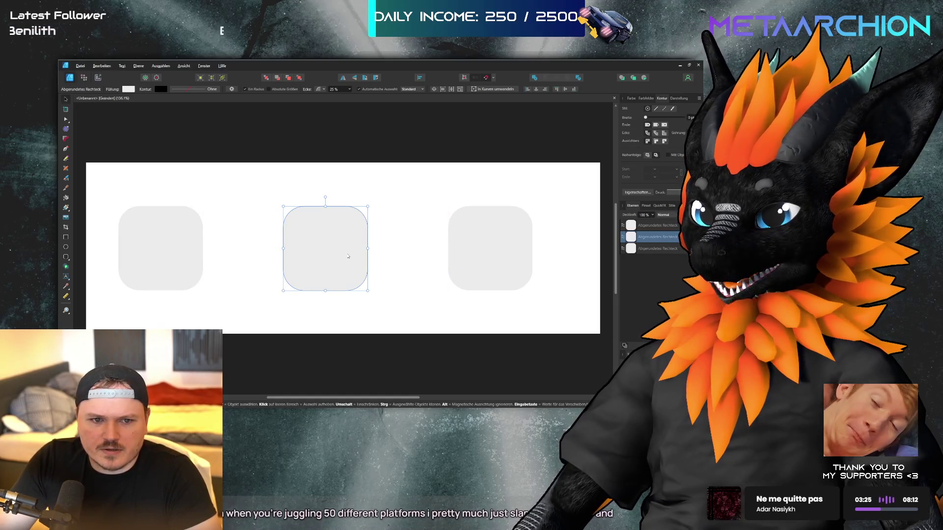
pyautogui.click(363, 301)
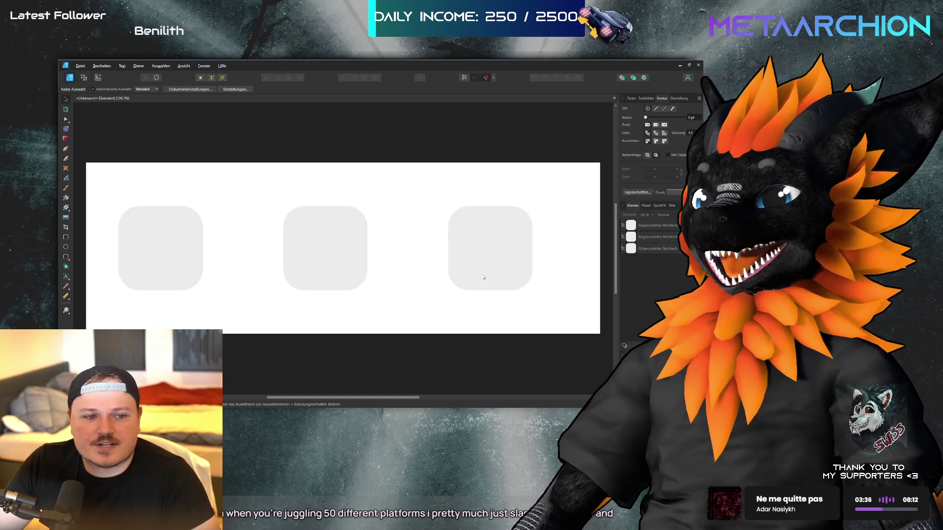
# Select all three keys and shift the row slightly to the right
pyautogui.moveTo(575, 238); pyautogui.dragTo(184, 305)
pyautogui.click(139, 260)
pyautogui.moveTo(92, 187); pyautogui.dragTo(570, 344)
pyautogui.moveTo(310, 251); pyautogui.dragTo(328, 251)
pyautogui.click(383, 346)
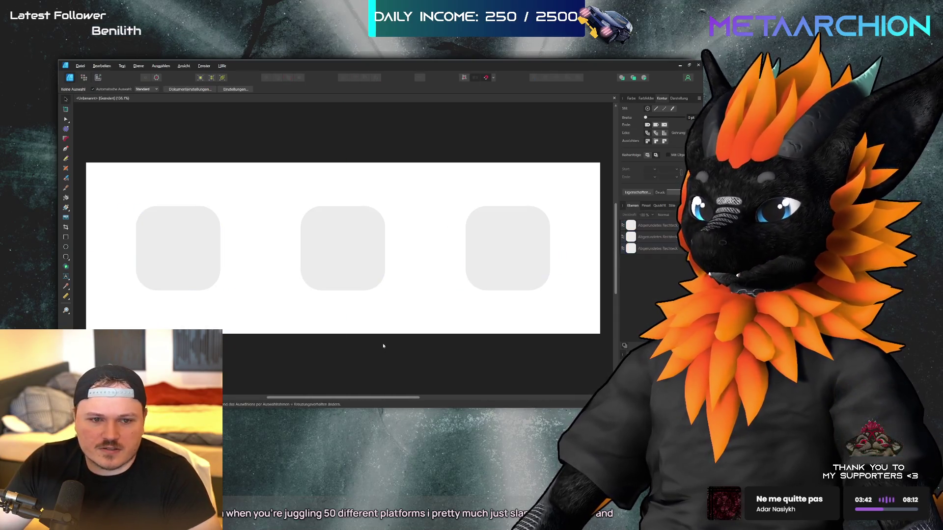
pyautogui.scroll(-1, 422, 266)
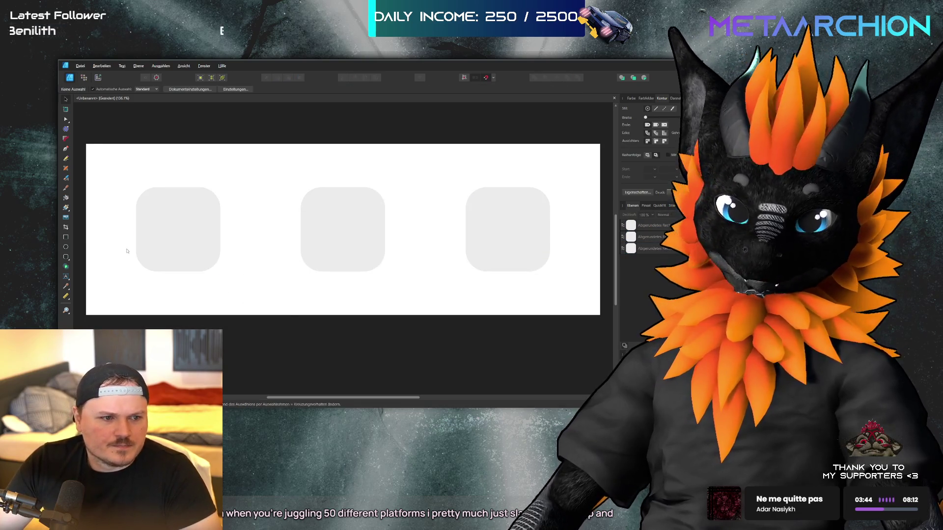
# Test removing the keys' fill, undo to keep the grey, then deselect everything
pyautogui.click(162, 244)
pyautogui.keyDown('shift'); pyautogui.click(314, 237); pyautogui.keyUp('shift')
pyautogui.keyDown('shift'); pyautogui.click(507, 241); pyautogui.keyUp('shift')
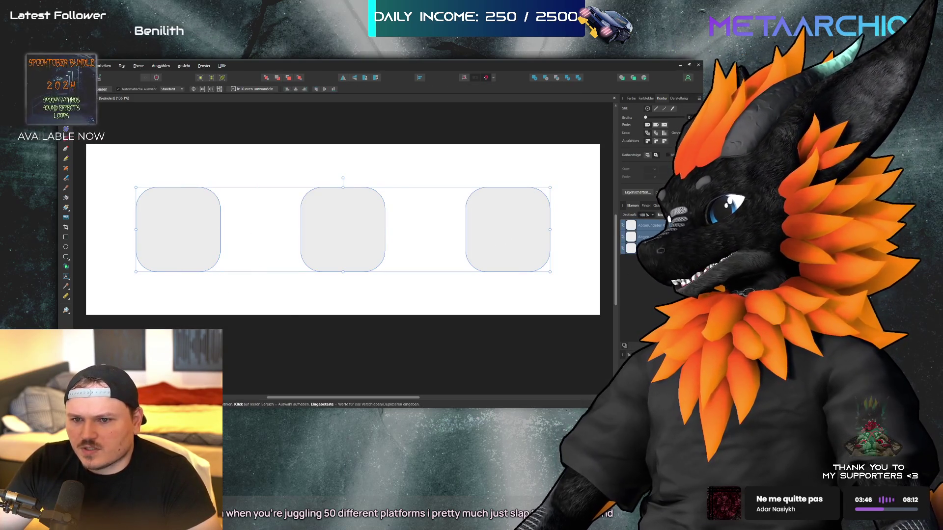
pyautogui.hotkey('shift', 'x')
pyautogui.hotkey('ctrl', 'z')
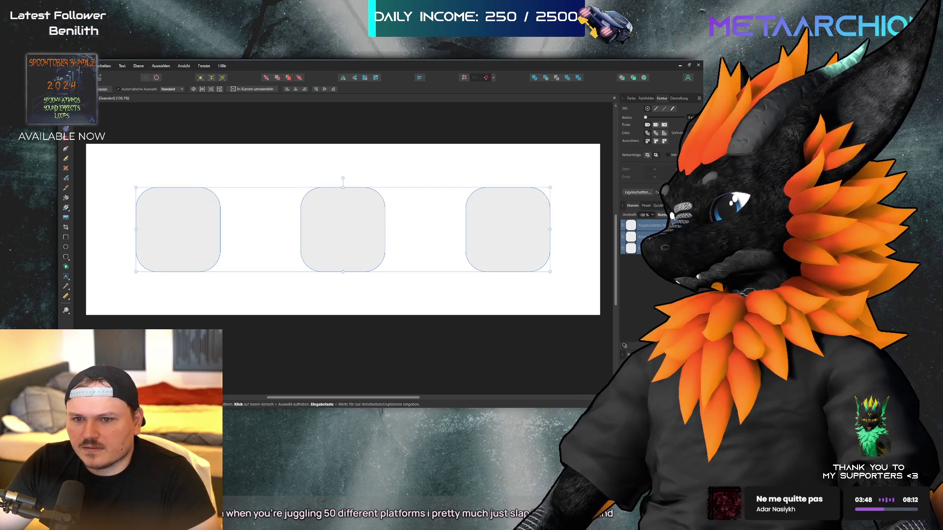
pyautogui.click(623, 229)
pyautogui.hotkey('ctrl', 'a')
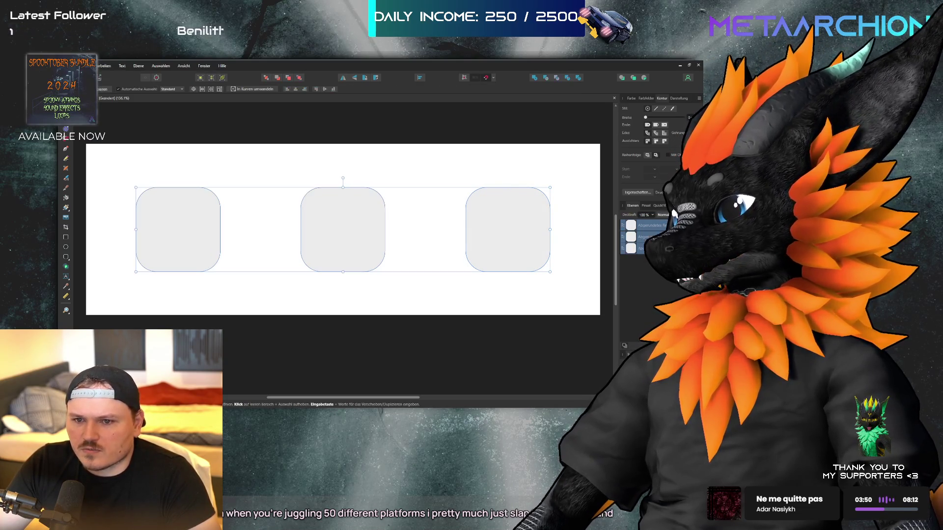
pyautogui.click(528, 288)
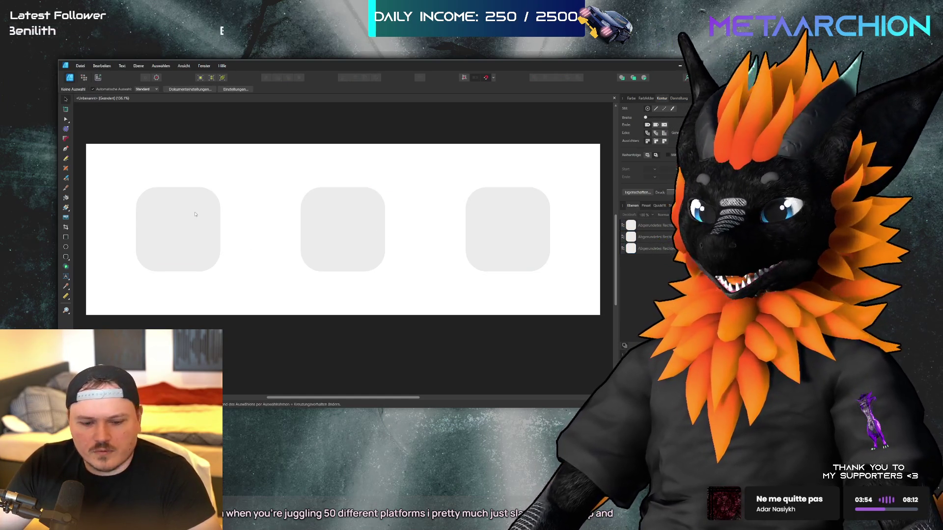
# Add a 'ctrl' text label and move it onto the left key
pyautogui.press('t')
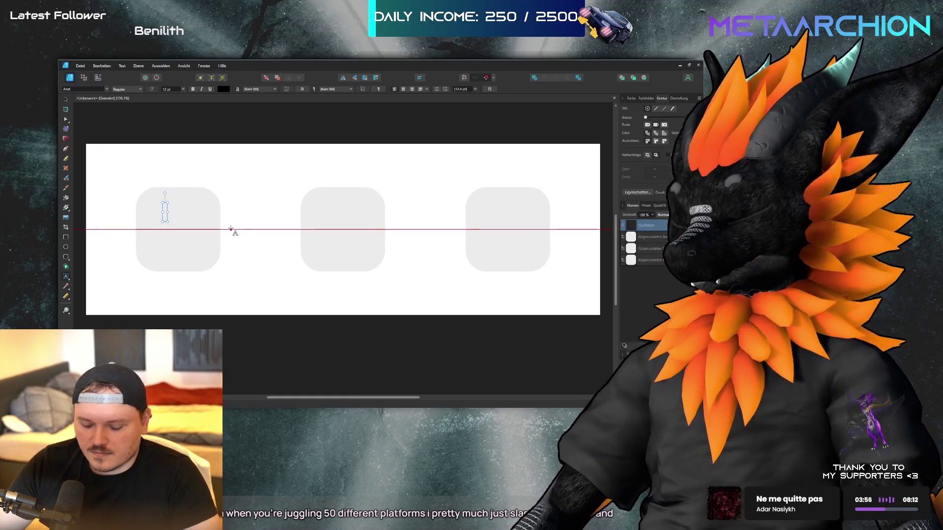
pyautogui.write('C')
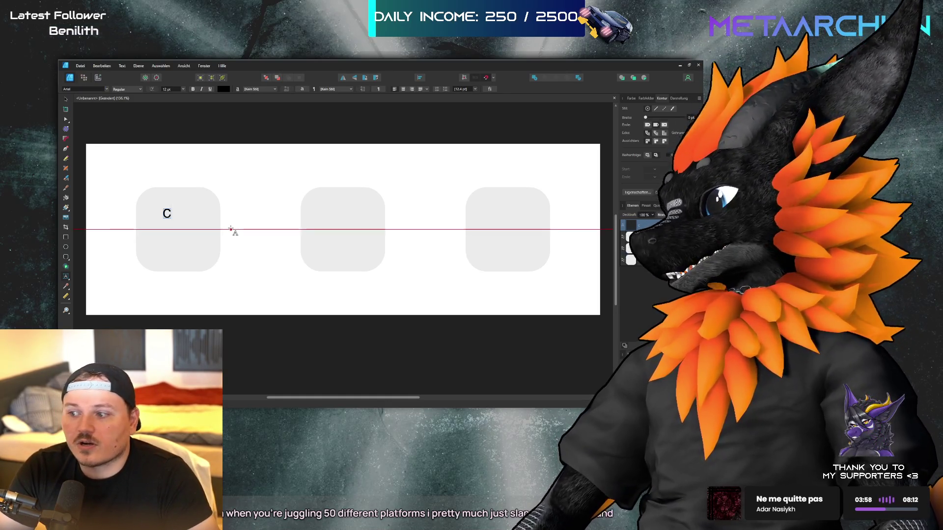
pyautogui.press('BackSpace')
pyautogui.write('ctrl')
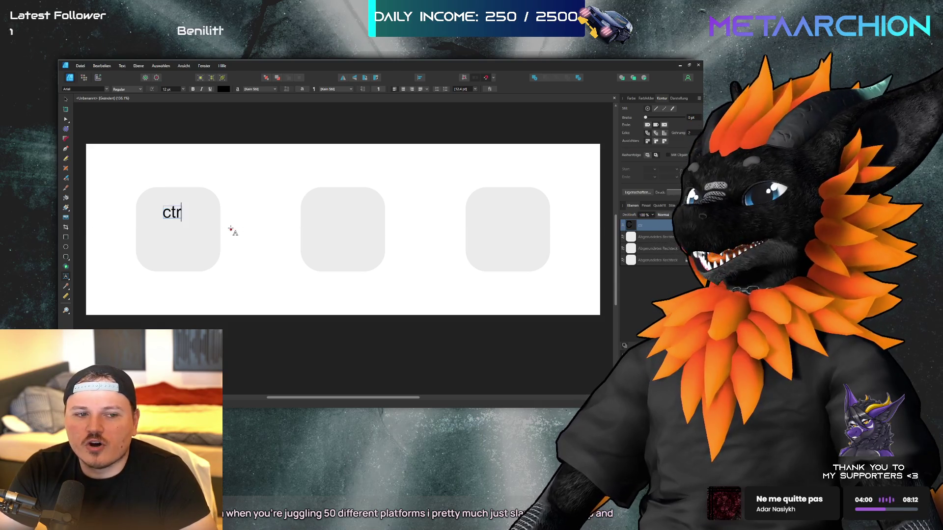
pyautogui.hotkey('ctrl', 'a')
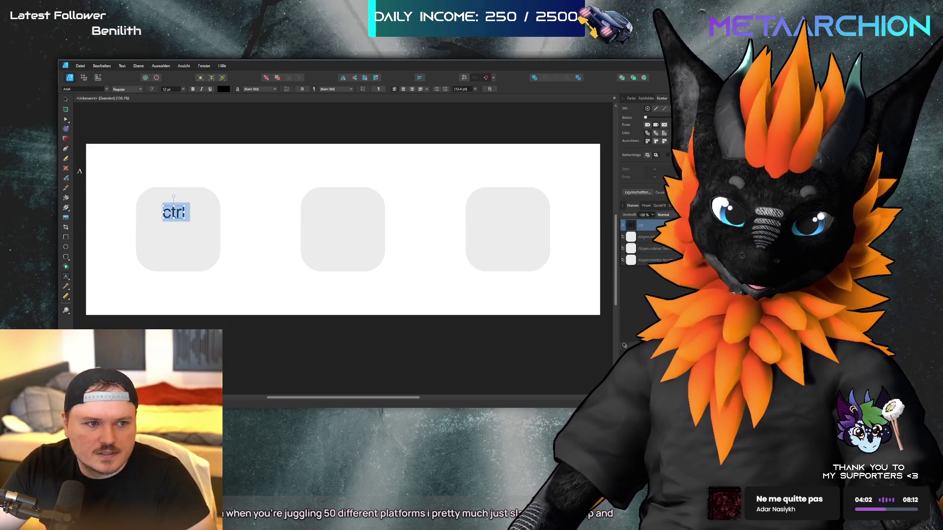
pyautogui.press('Escape')
pyautogui.moveTo(173, 213); pyautogui.dragTo(178, 231)
# Retype the label in capitals as 'CTRL' and centre it in the left key
pyautogui.doubleClick(178, 230)
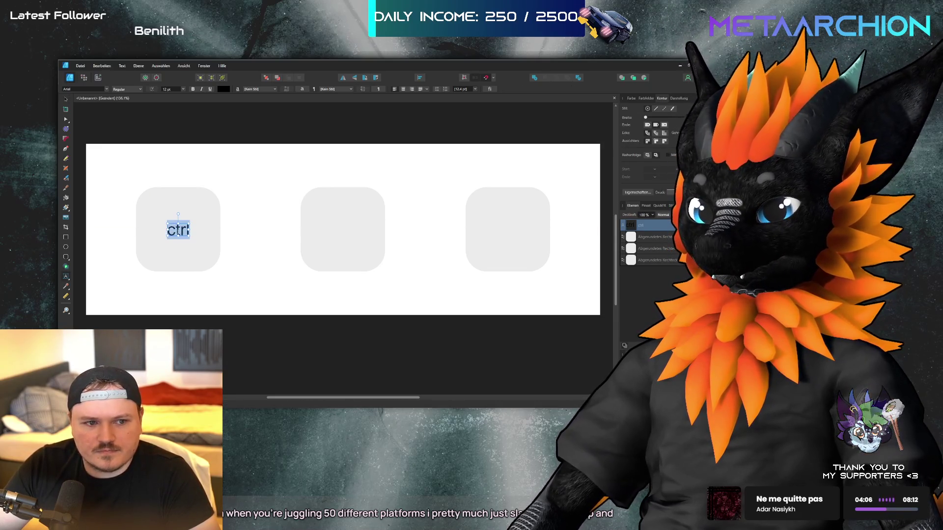
pyautogui.write('CTRL')
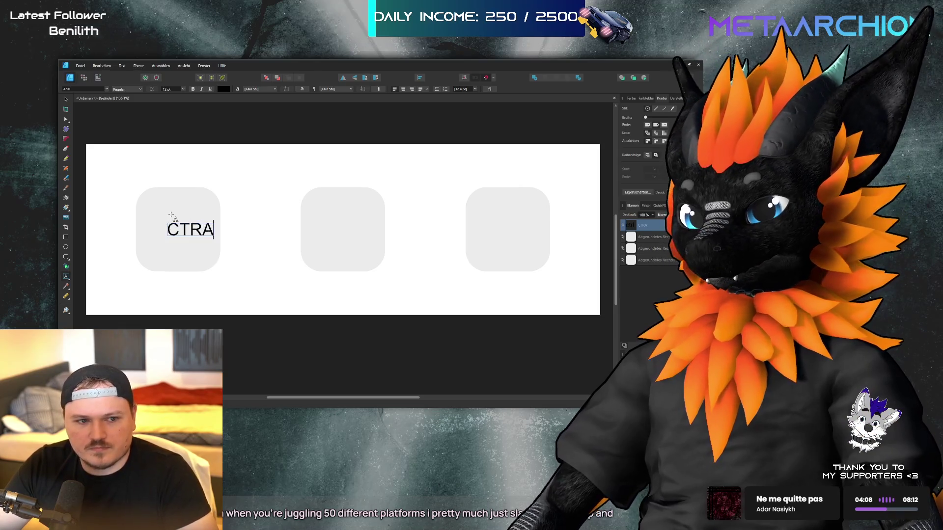
pyautogui.hotkey('ctrl', 'a')
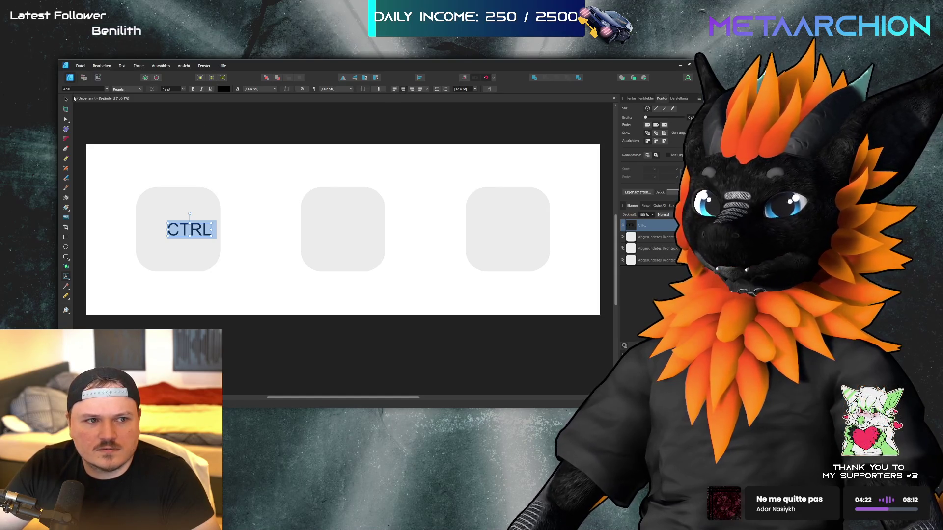
pyautogui.press('Escape')
pyautogui.moveTo(191, 233); pyautogui.dragTo(181, 233)
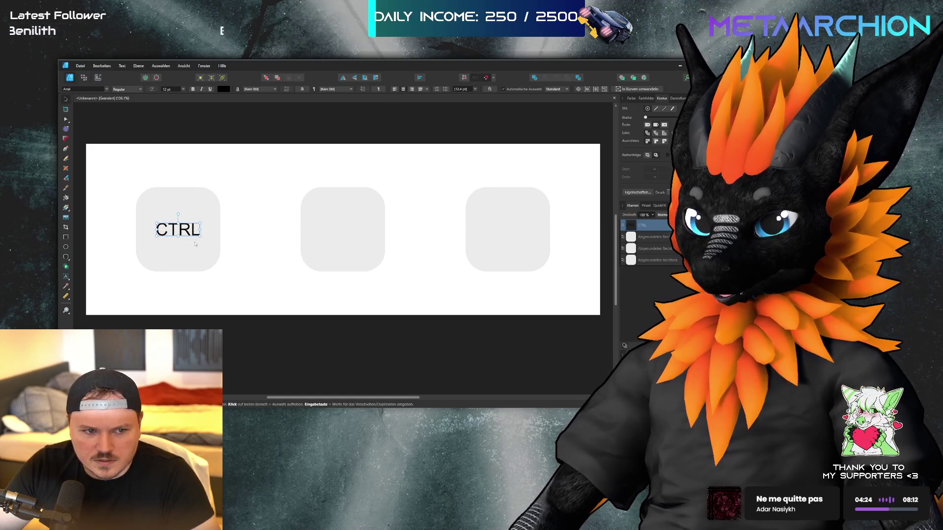
pyautogui.click(204, 295)
# Browse the font list for a new typeface for the CTRL label
pyautogui.doubleClick(178, 229)
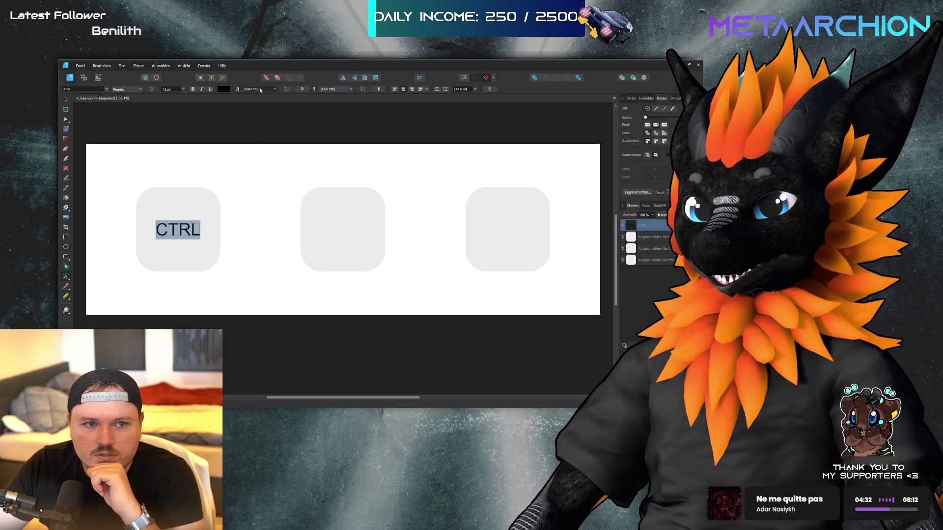
pyautogui.click(79, 88)
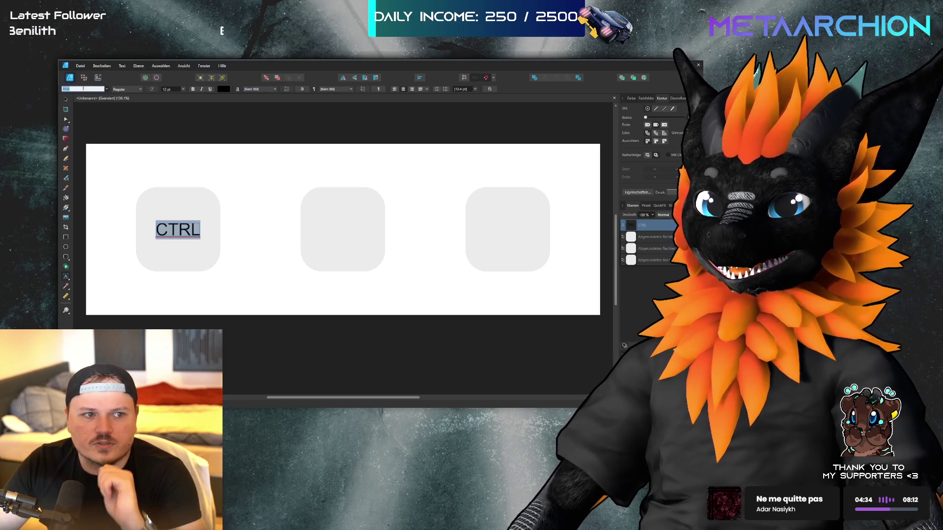
pyautogui.press('Up')
pyautogui.press('Up')
pyautogui.press('Up')
# Apply the Azonix font to the CTRL label
pyautogui.press('Return')
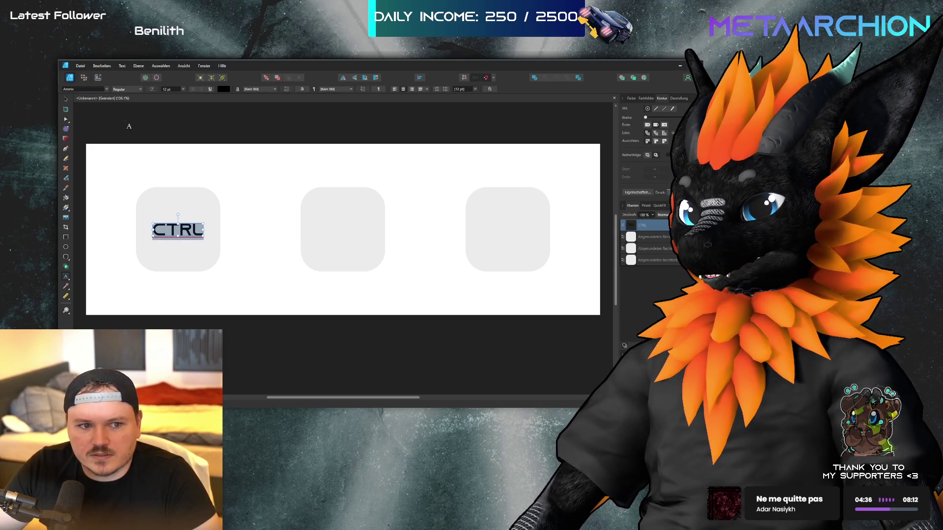
pyautogui.click(336, 299)
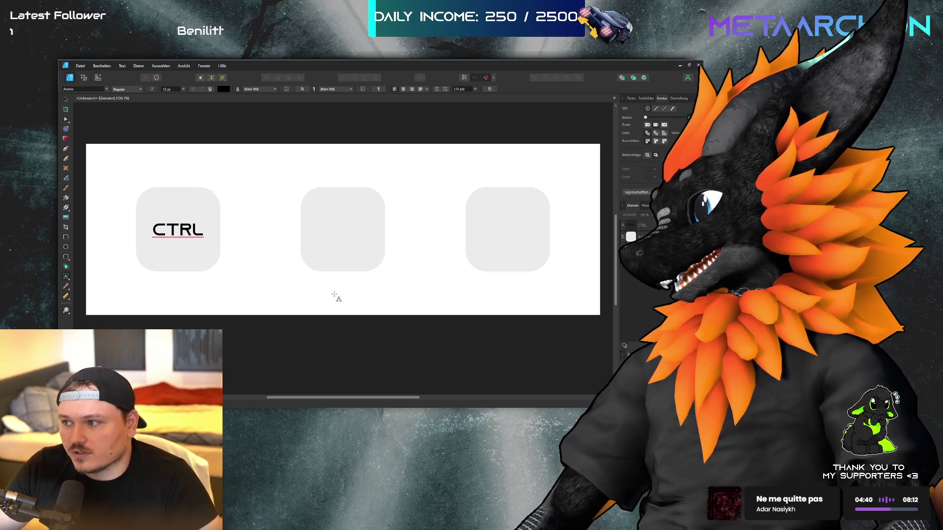
pyautogui.hscroll(1, 132, 257)
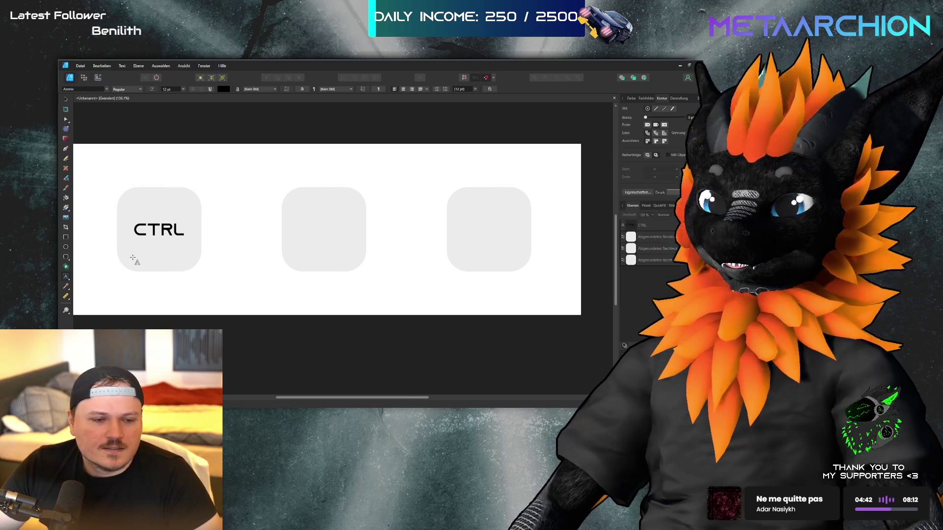
pyautogui.hscroll(-1, 172, 193)
# Copy the CTRL label onto the middle and right keys and align all three labels
pyautogui.press('v')
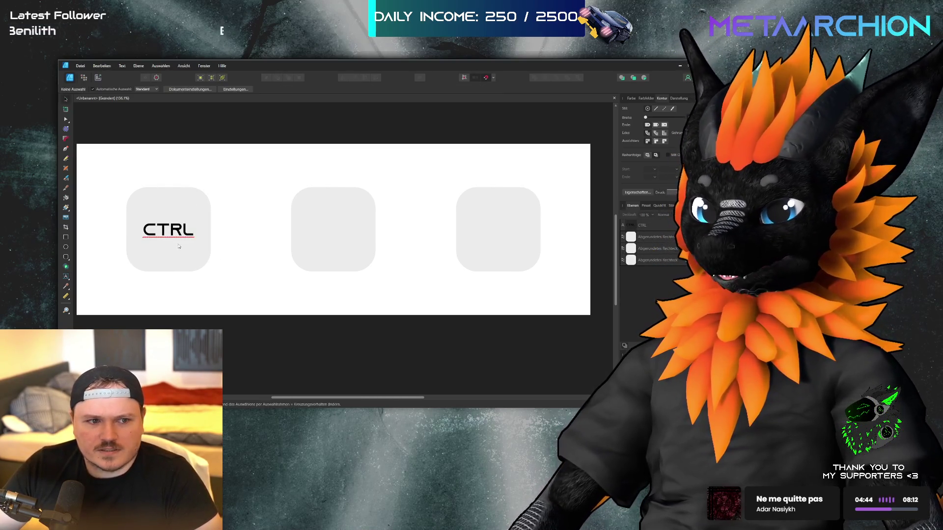
pyautogui.click(169, 229)
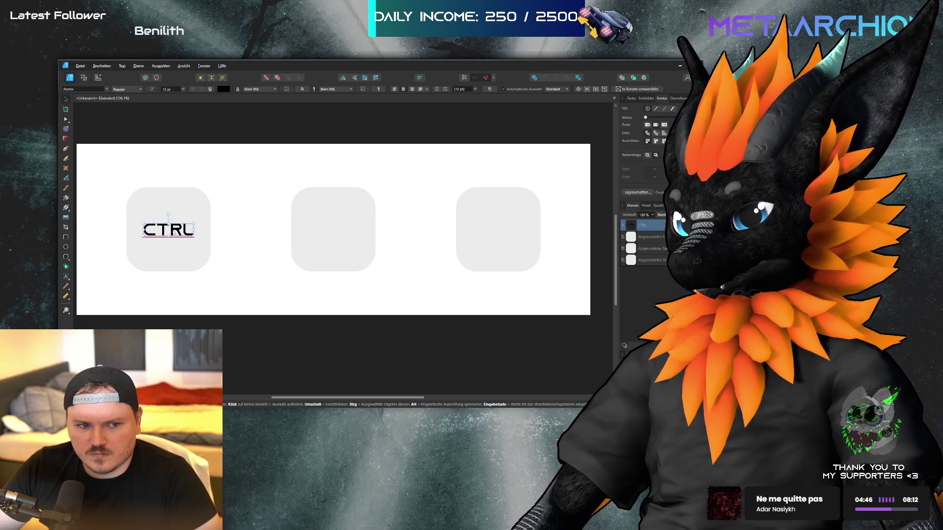
pyautogui.moveTo(175, 231); pyautogui.dragTo(502, 232)
pyautogui.click(443, 280)
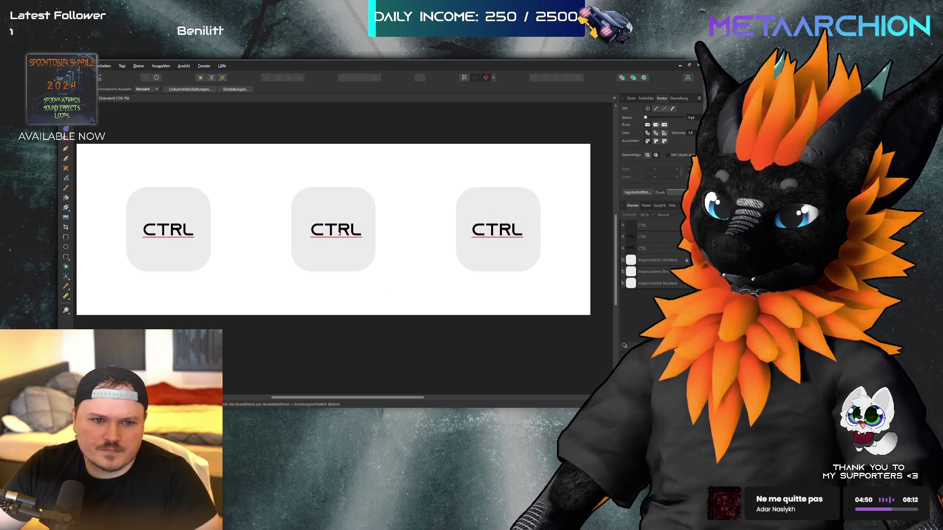
pyautogui.moveTo(339, 234); pyautogui.dragTo(337, 234)
pyautogui.click(418, 237)
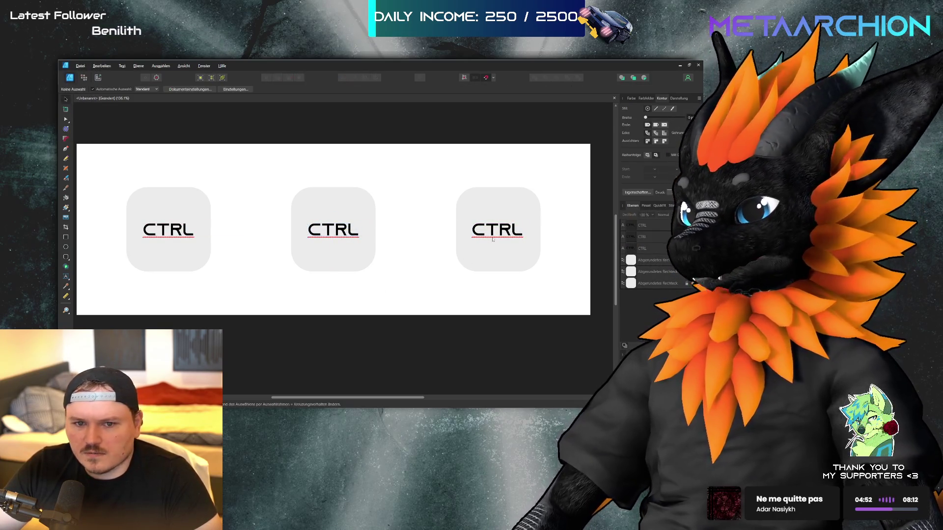
pyautogui.moveTo(493, 239); pyautogui.dragTo(498, 234)
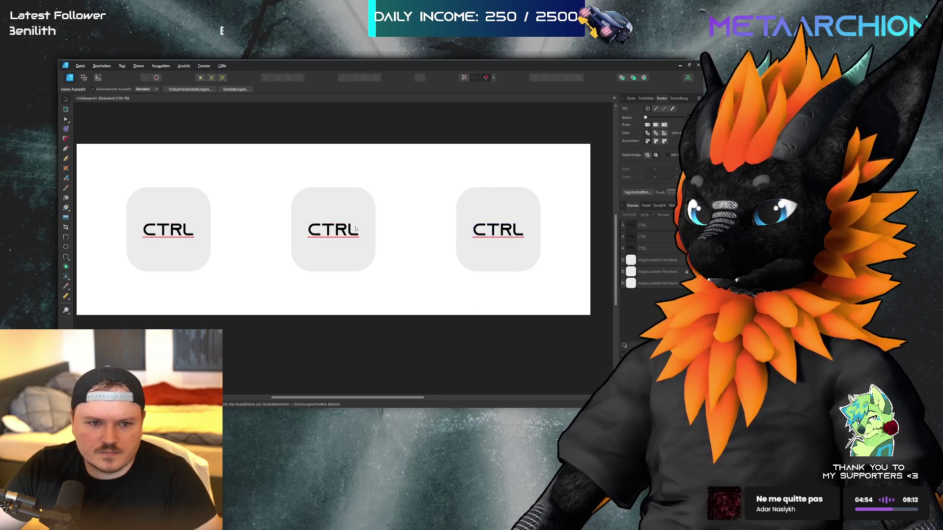
pyautogui.doubleClick(333, 231)
# Retype the middle label as 'ALT' and the right label as 'C'
pyautogui.write('alt')
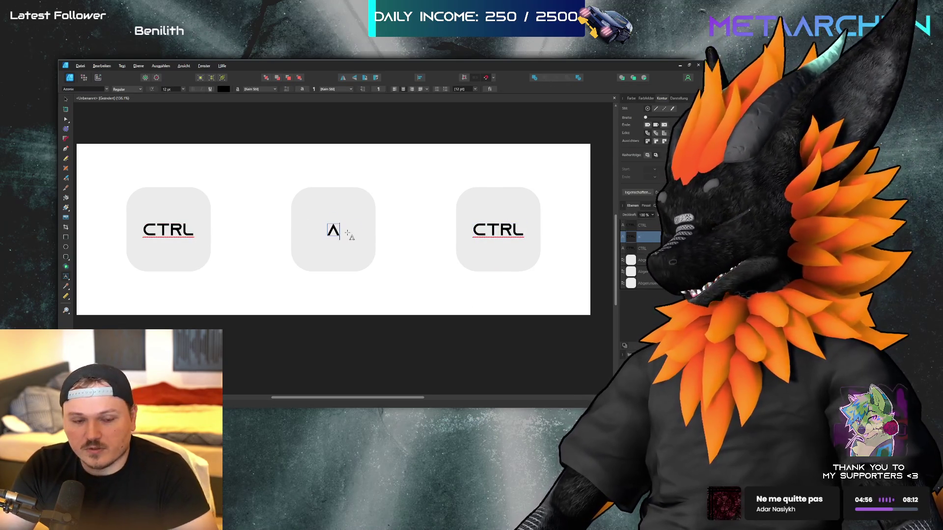
pyautogui.doubleClick(508, 236)
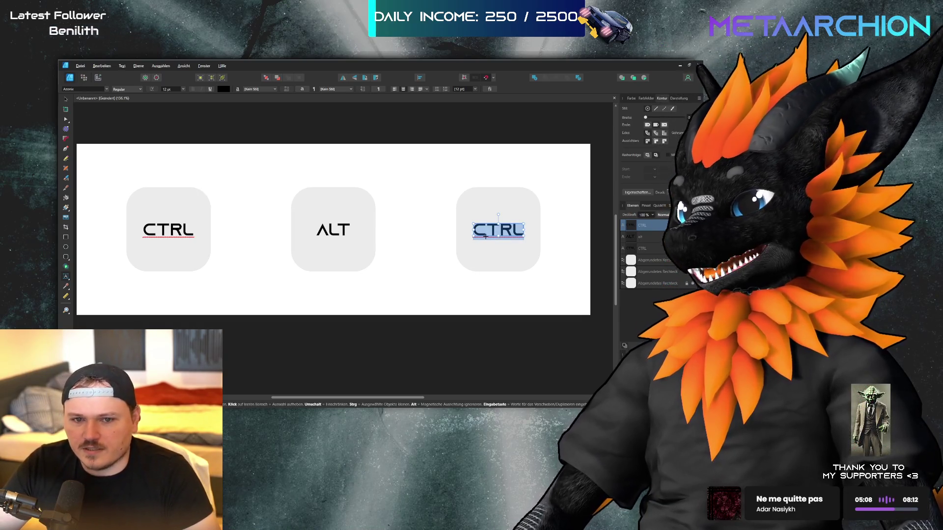
pyautogui.write('c')
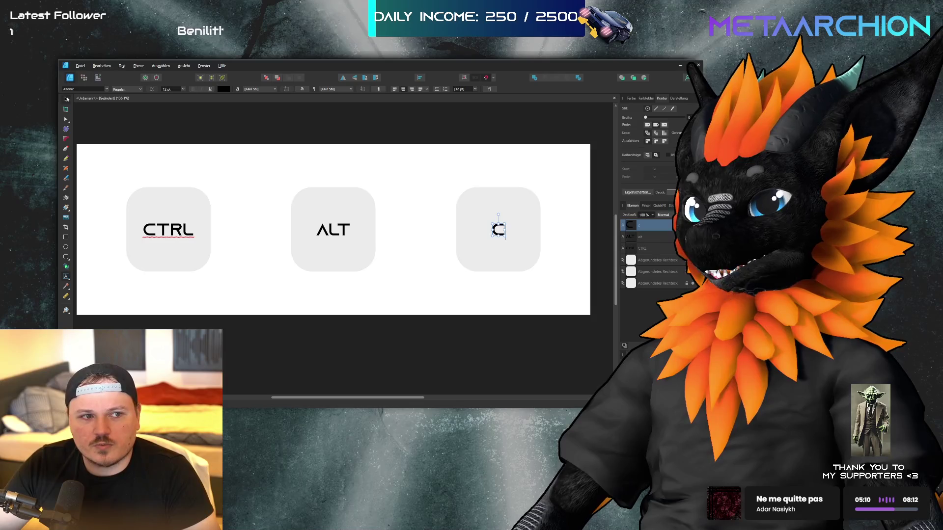
pyautogui.click(67, 99)
pyautogui.click(284, 157)
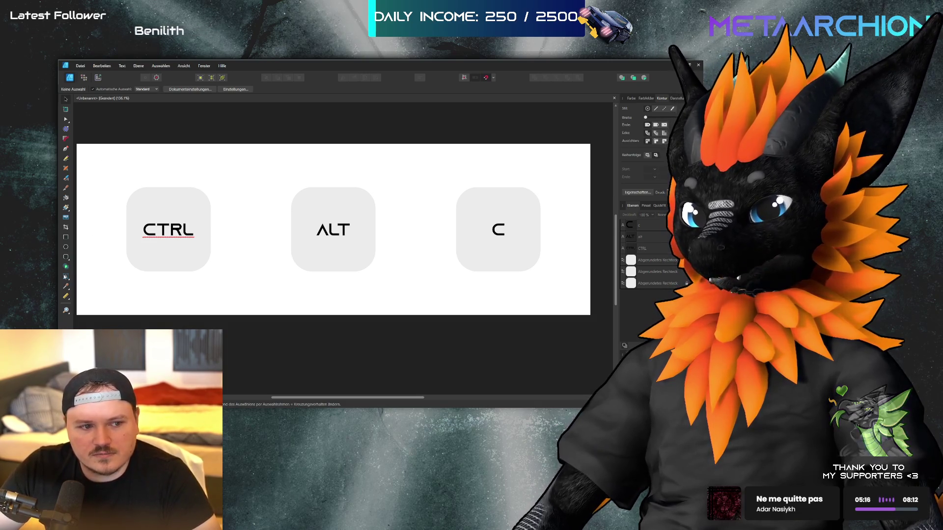
pyautogui.click(66, 238)
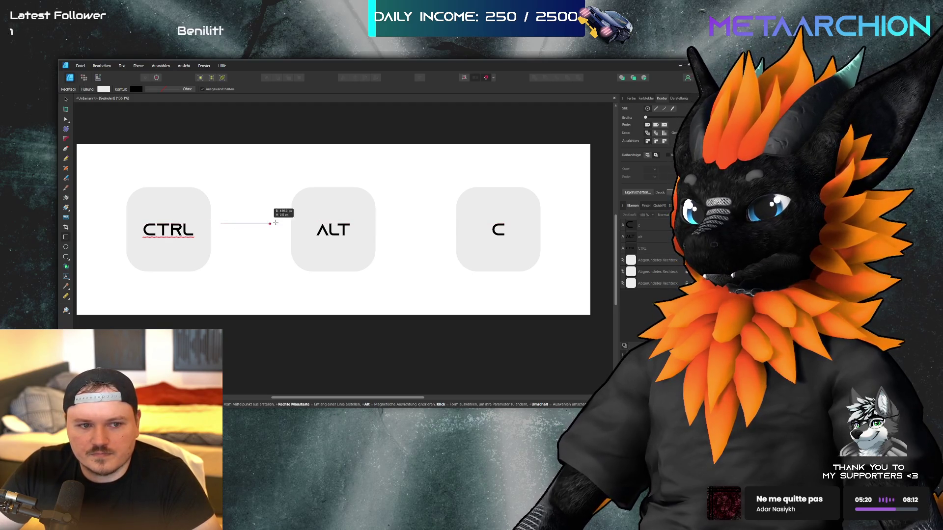
# Draw a thin plus sign between CTRL and ALT, aligned with the labels' centre line
pyautogui.moveTo(222, 224)
pyautogui.mouseDown()
pyautogui.moveTo(249, 197)
pyautogui.moveTo(288, 219)
pyautogui.moveTo(278, 221)
pyautogui.mouseUp()
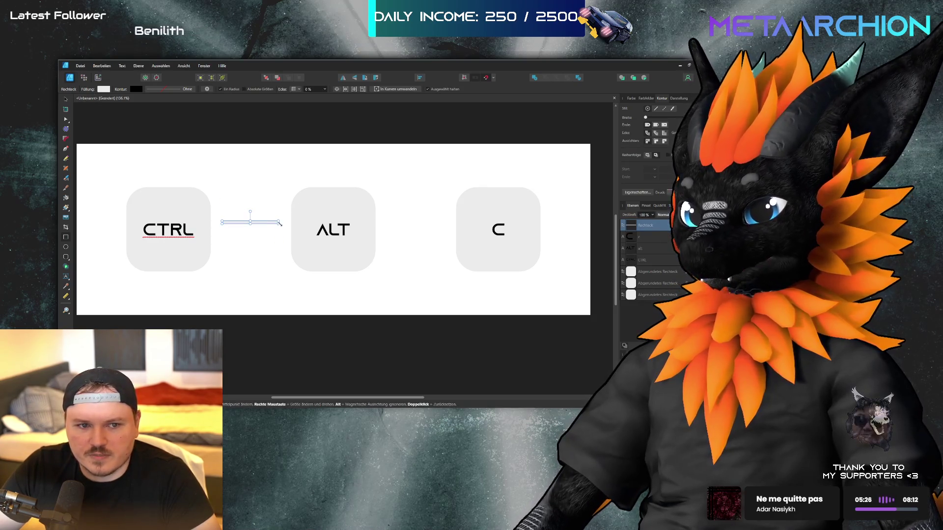
pyautogui.moveTo(272, 223); pyautogui.dragTo(270, 222)
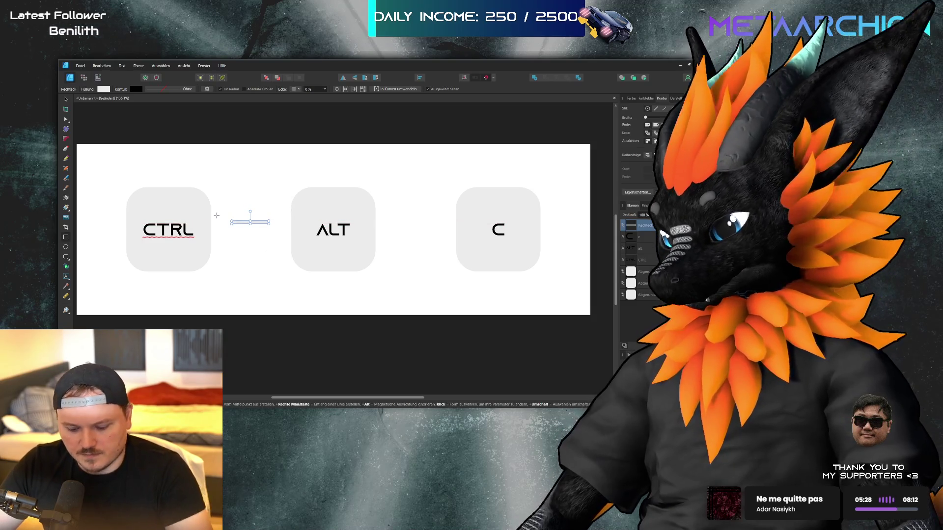
pyautogui.press('p')
pyautogui.press('v')
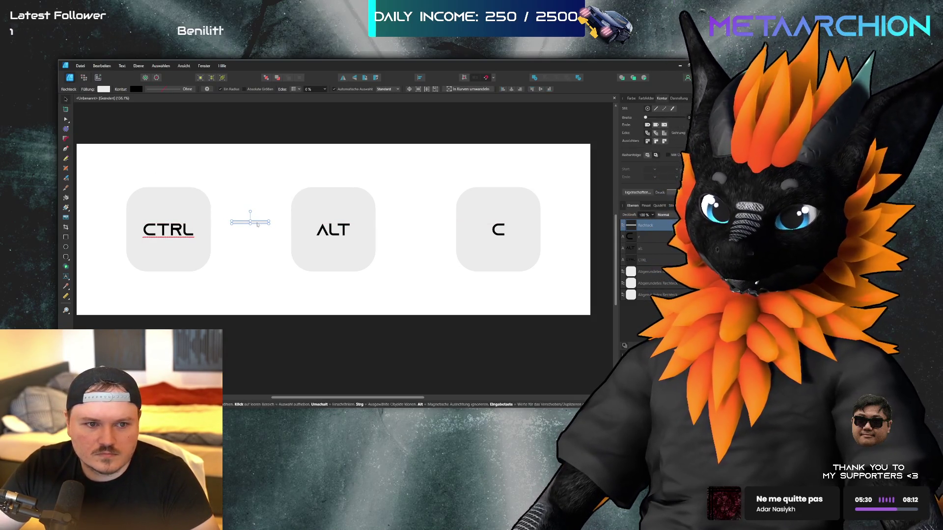
pyautogui.moveTo(262, 228)
pyautogui.mouseDown()
pyautogui.moveTo(275, 224)
pyautogui.moveTo(266, 242)
pyautogui.mouseUp()
pyautogui.click(441, 337)
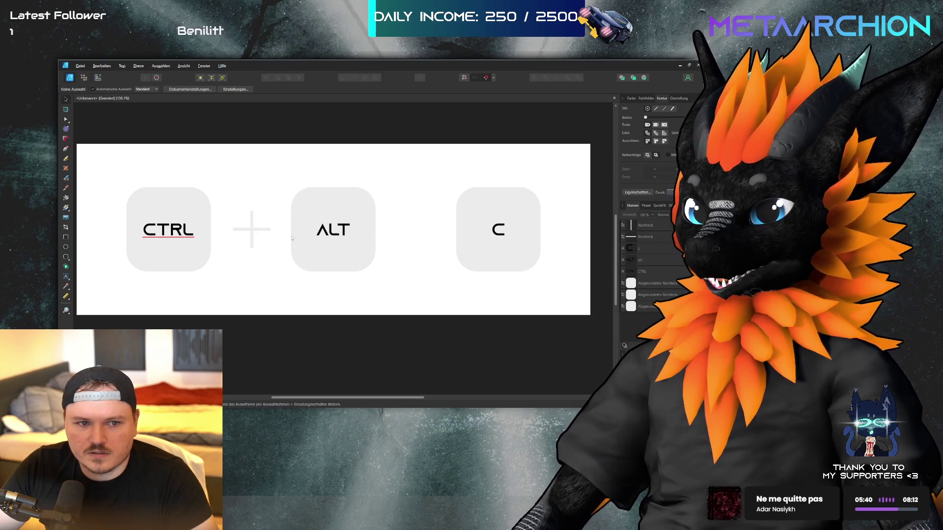
# Copy the plus sign into the gap between ALT and C
pyautogui.moveTo(272, 203); pyautogui.dragTo(227, 270)
pyautogui.moveTo(253, 232); pyautogui.dragTo(418, 232)
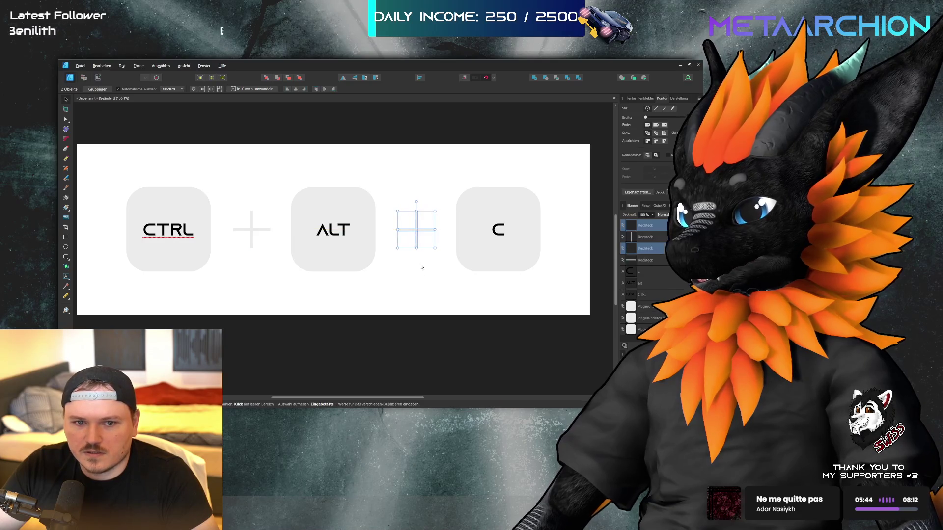
pyautogui.click(238, 210)
# Select both plus signs together with the three rounded keys
pyautogui.moveTo(273, 201); pyautogui.dragTo(228, 264)
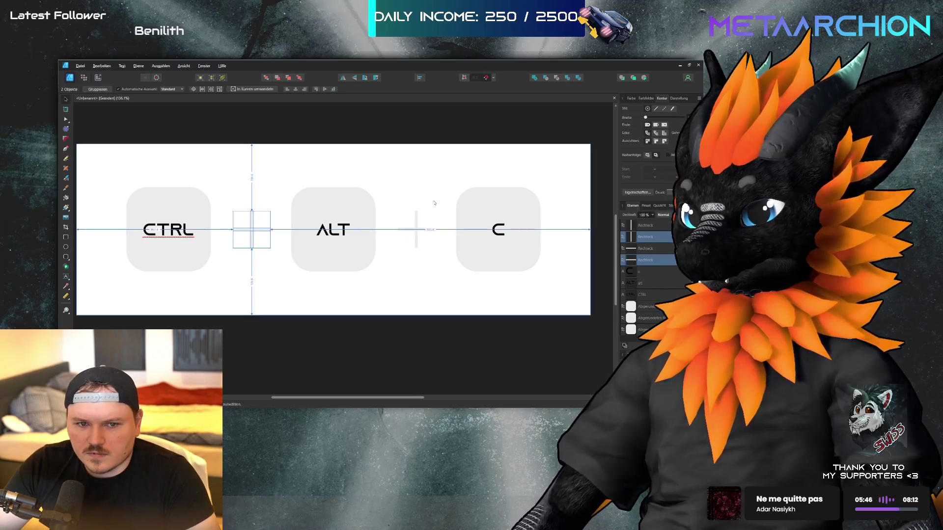
pyautogui.moveTo(387, 200)
pyautogui.mouseDown()
pyautogui.moveTo(441, 246)
pyautogui.moveTo(450, 271)
pyautogui.mouseUp()
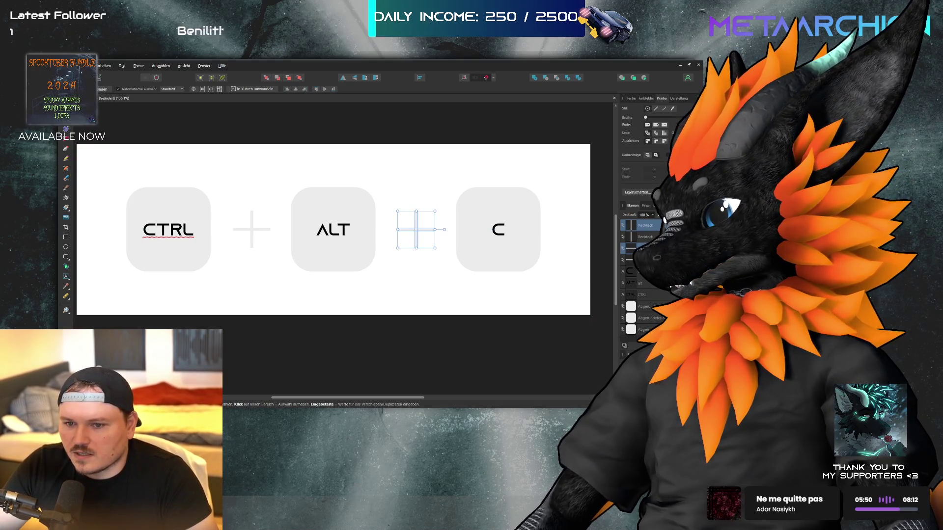
pyautogui.keyDown('ctrl'); pyautogui.click(643, 305); pyautogui.keyUp('ctrl')
pyautogui.keyDown('ctrl'); pyautogui.click(644, 317); pyautogui.keyUp('ctrl')
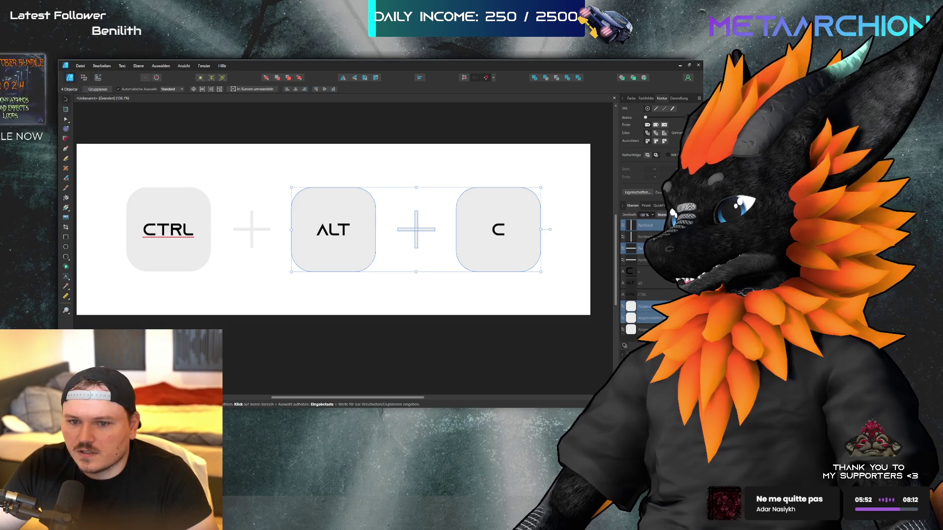
pyautogui.keyDown('ctrl'); pyautogui.click(644, 329); pyautogui.keyUp('ctrl')
pyautogui.keyDown('ctrl'); pyautogui.click(645, 260); pyautogui.keyUp('ctrl')
pyautogui.keyDown('ctrl'); pyautogui.click(645, 236); pyautogui.keyUp('ctrl')
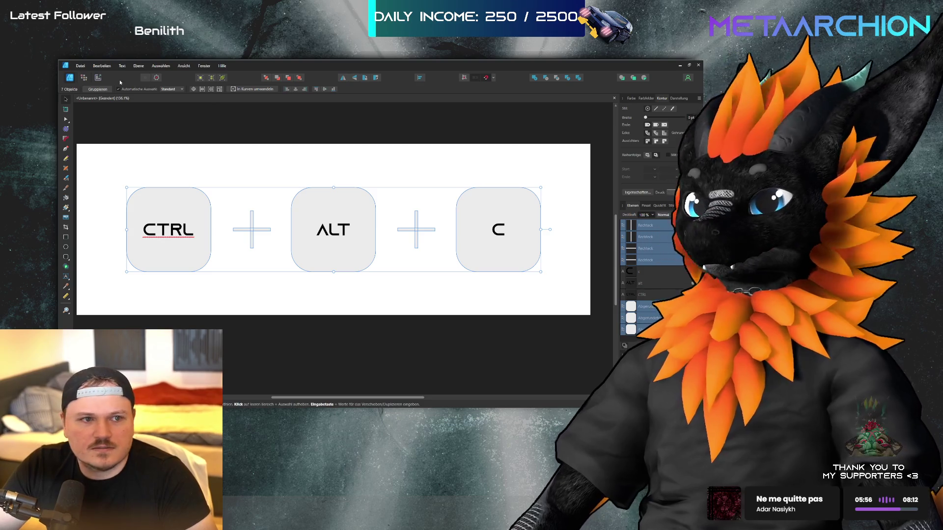
# Adjust the fill and set a 0.2 pt stroke on the keys and plus signs, then deselect
pyautogui.click(66, 257)
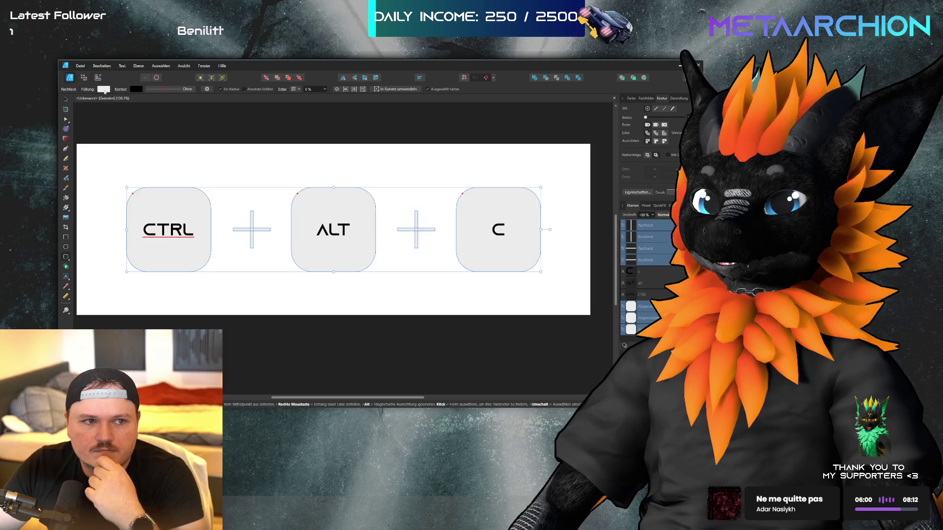
pyautogui.click(84, 152)
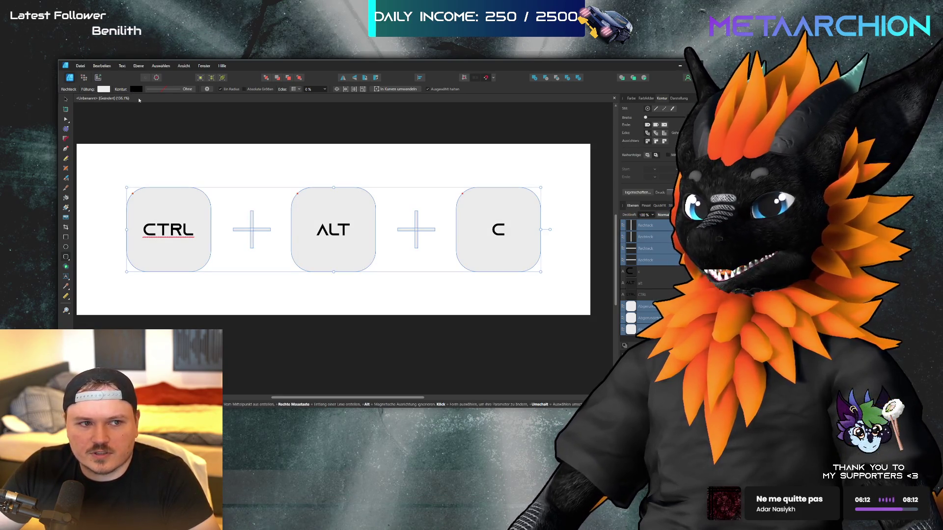
pyautogui.click(98, 150)
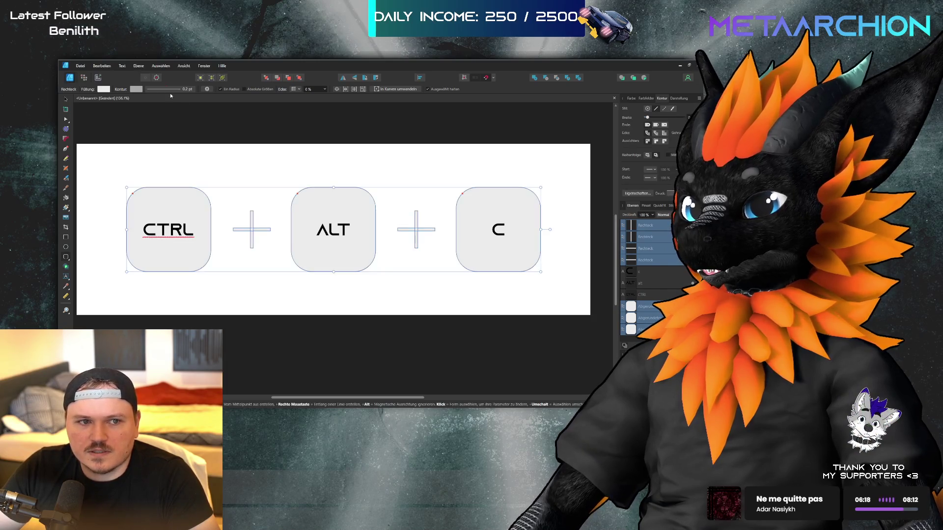
pyautogui.click(262, 129)
# Merge each plus sign's two bars into one shape, then shrink the second plus
pyautogui.press('v')
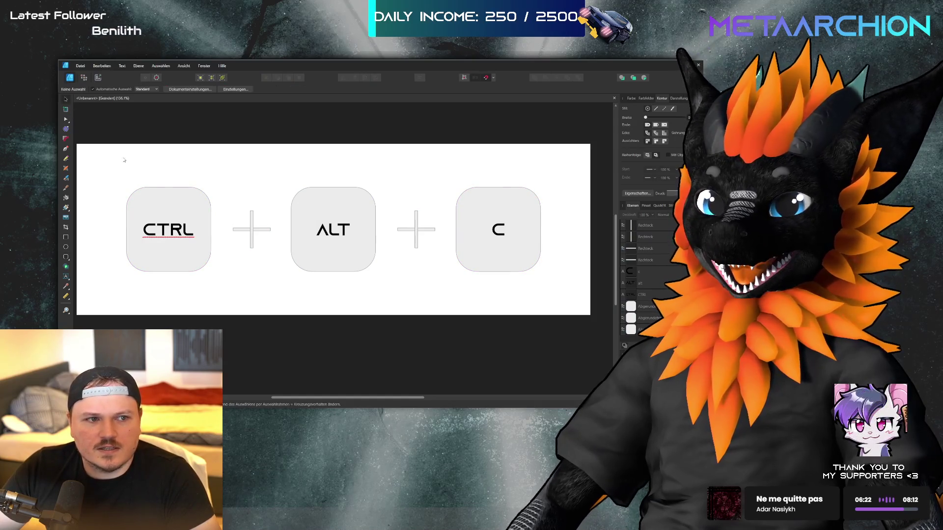
pyautogui.moveTo(273, 197); pyautogui.dragTo(227, 262)
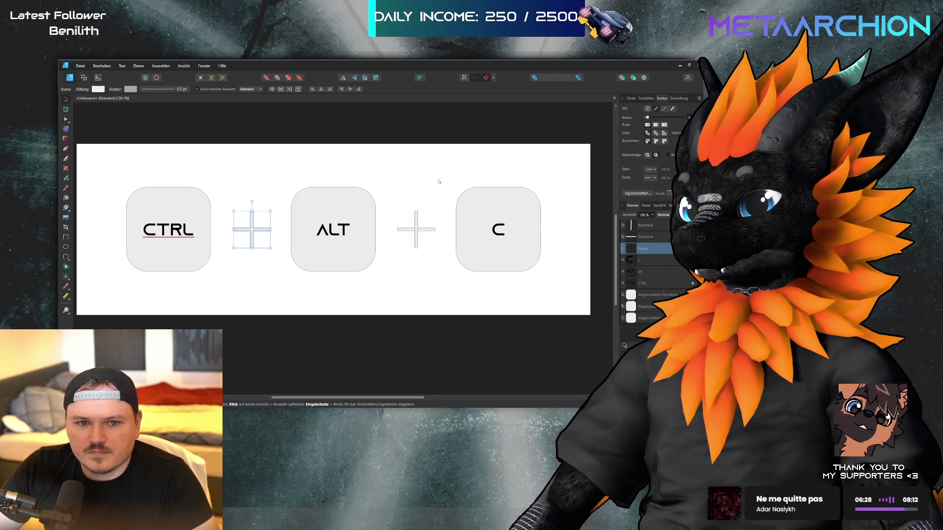
pyautogui.click(534, 79)
pyautogui.moveTo(395, 199); pyautogui.dragTo(448, 262)
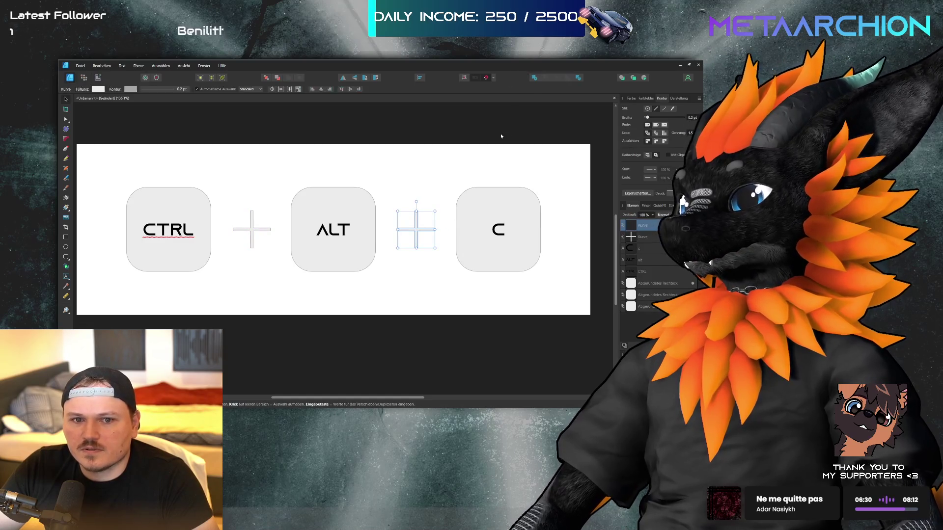
pyautogui.click(534, 79)
pyautogui.click(447, 155)
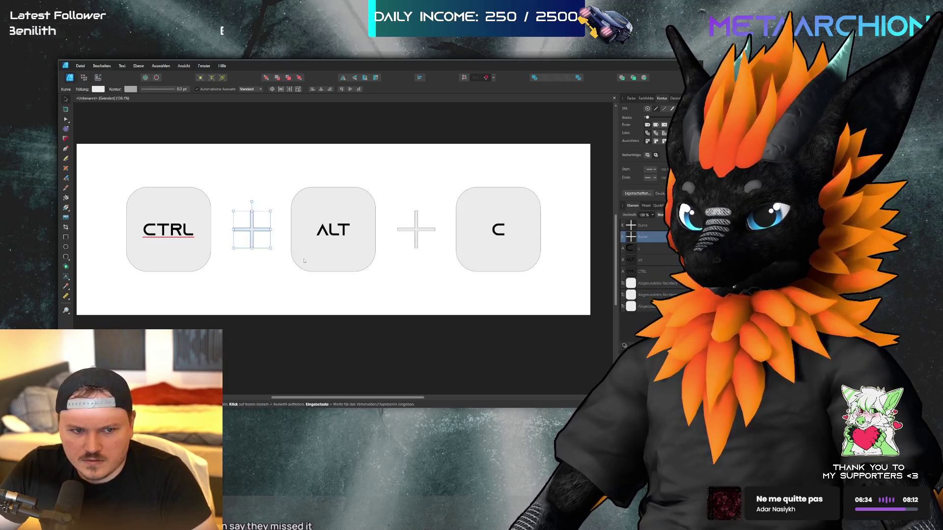
pyautogui.click(417, 216)
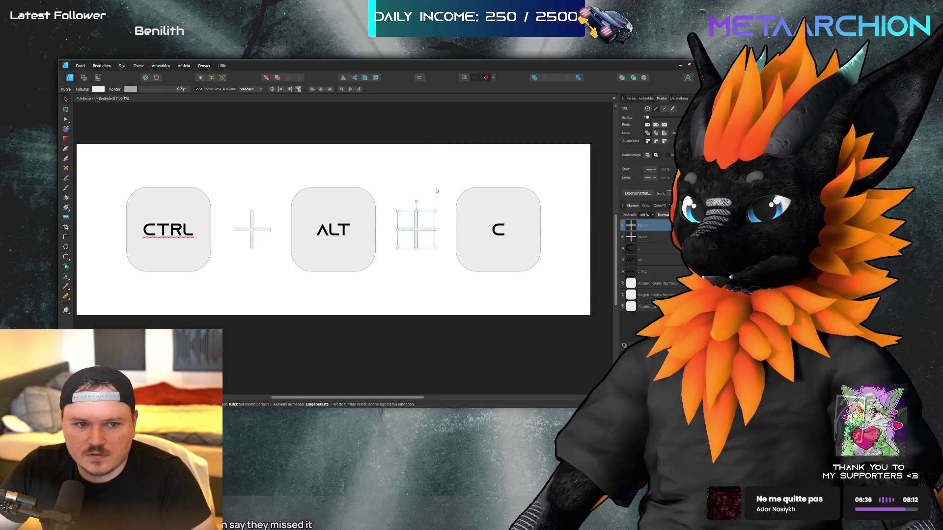
pyautogui.moveTo(435, 210); pyautogui.dragTo(430, 217)
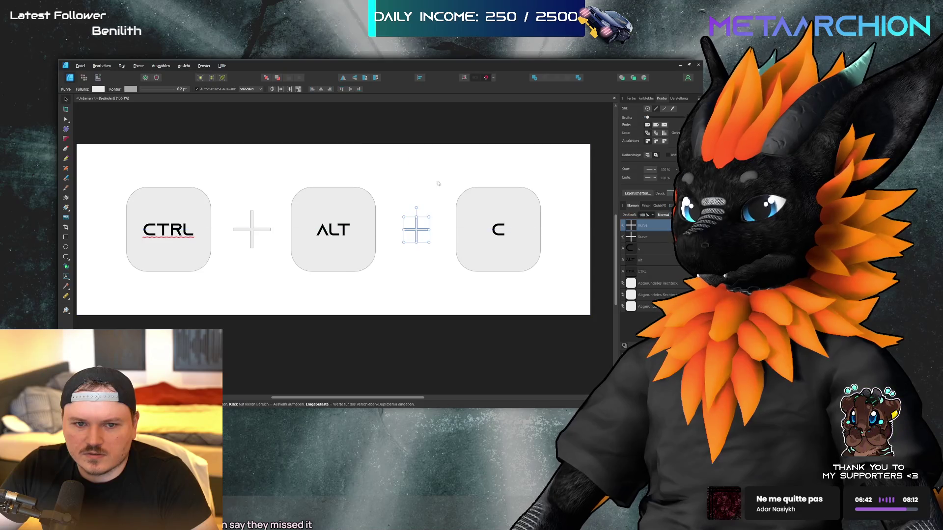
# Delete the plus between CTRL and ALT and copy the ALT–C plus into that gap
pyautogui.click(260, 235)
pyautogui.press('Delete')
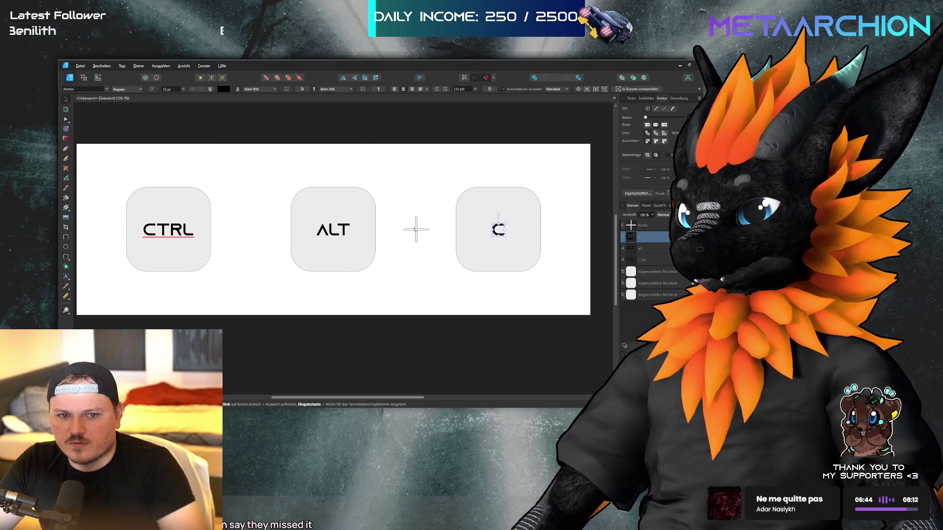
pyautogui.click(421, 233)
pyautogui.moveTo(416, 233); pyautogui.dragTo(251, 233)
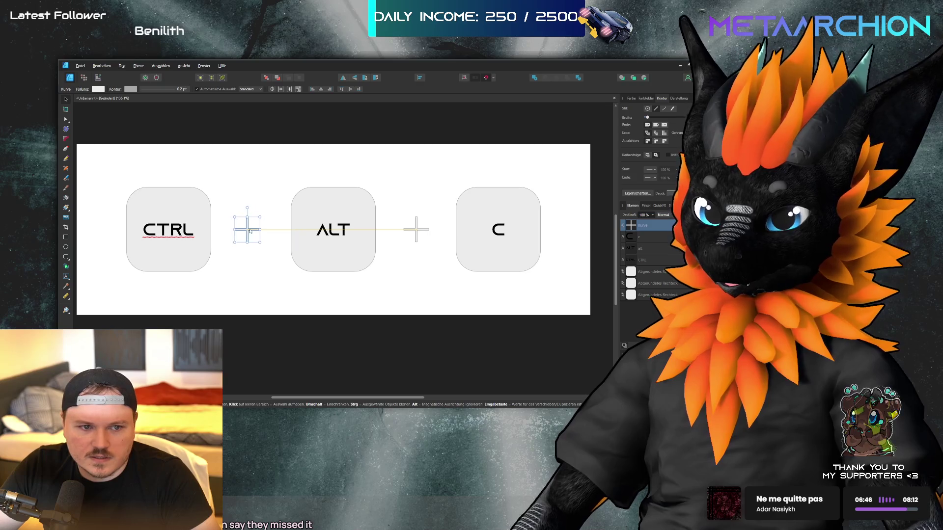
pyautogui.click(452, 230)
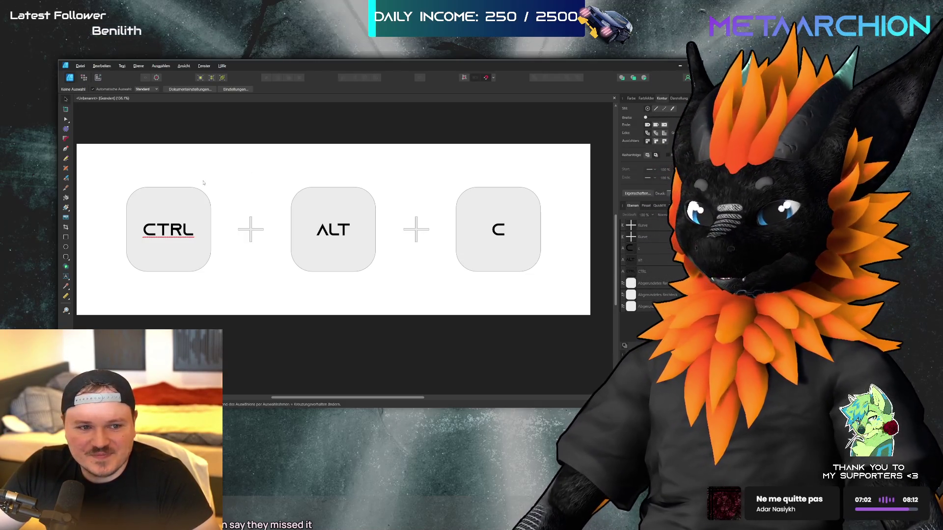
# Nudge the first plus slightly left and move the ALT key closer to CTRL
pyautogui.moveTo(253, 232); pyautogui.dragTo(239, 232)
pyautogui.click(257, 273)
pyautogui.moveTo(257, 160); pyautogui.dragTo(391, 273)
pyautogui.moveTo(341, 245)
pyautogui.mouseDown()
pyautogui.moveTo(294, 245)
pyautogui.moveTo(310, 244)
pyautogui.mouseUp()
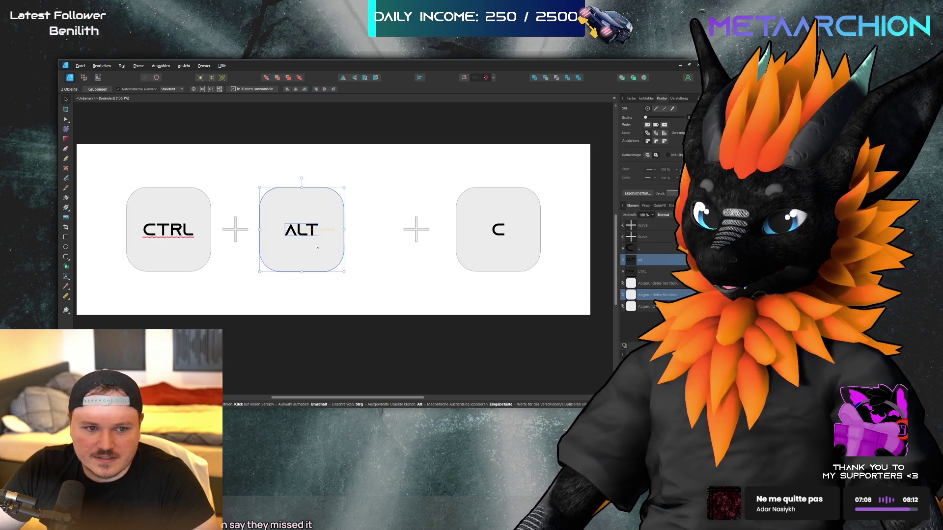
pyautogui.click(388, 211)
# Move the second plus sign and the C key left to close the gap behind ALT
pyautogui.click(421, 233)
pyautogui.moveTo(421, 233); pyautogui.dragTo(380, 233)
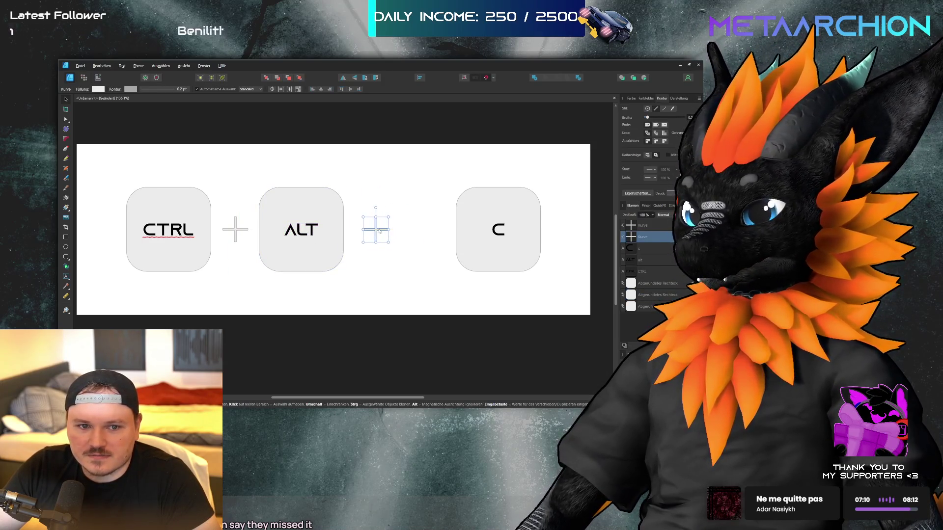
pyautogui.click(434, 168)
pyautogui.moveTo(434, 168); pyautogui.dragTo(556, 299)
pyautogui.moveTo(511, 255); pyautogui.dragTo(470, 255)
pyautogui.click(474, 310)
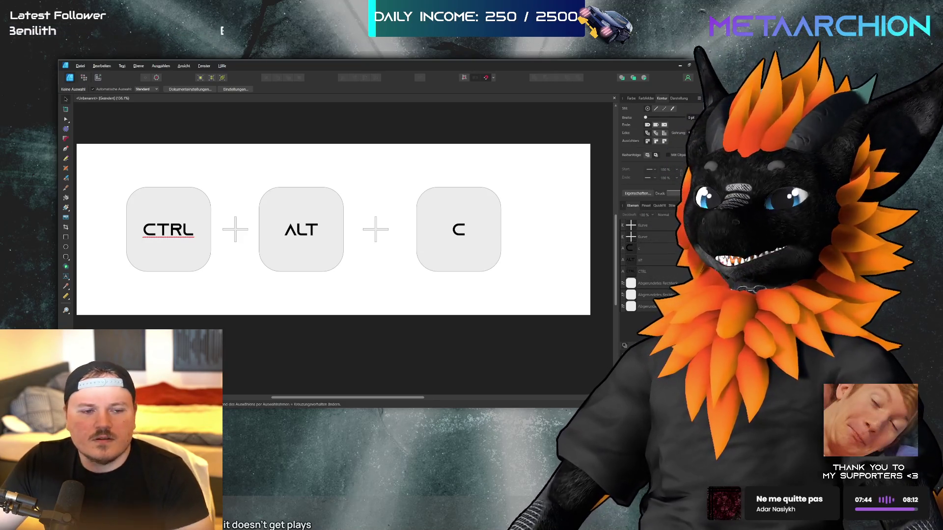
pyautogui.moveTo(213, 156); pyautogui.dragTo(91, 296)
pyautogui.click(301, 231)
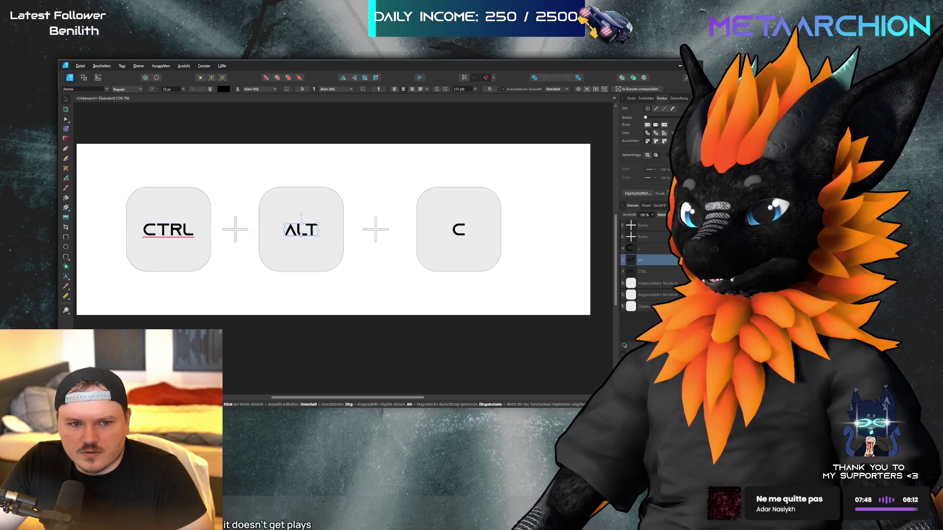
pyautogui.keyDown('shift'); pyautogui.click(167, 229); pyautogui.keyUp('shift')
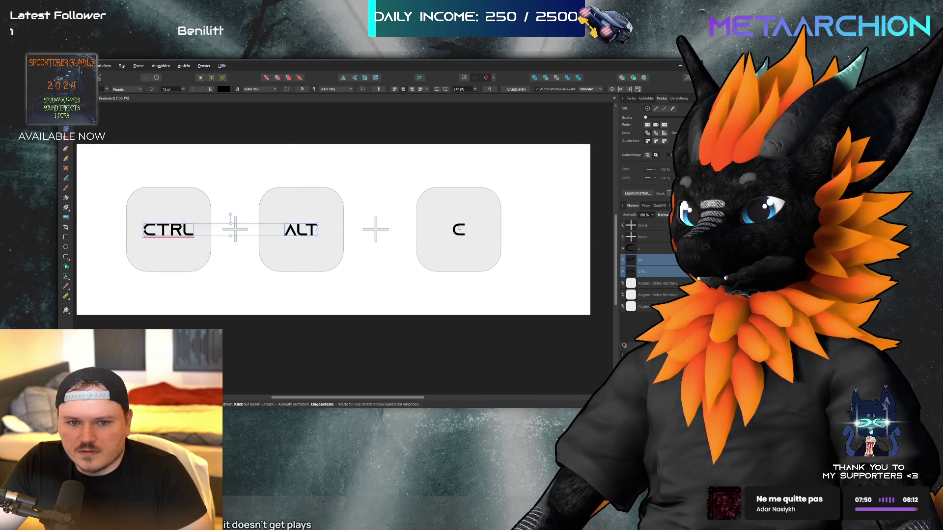
pyautogui.keyDown('shift'); pyautogui.click(457, 229); pyautogui.keyUp('shift')
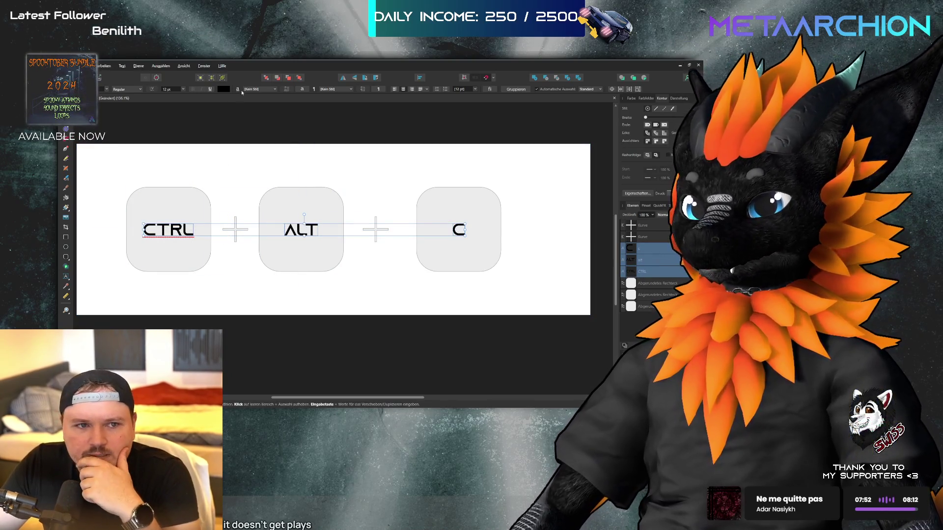
pyautogui.click(181, 158)
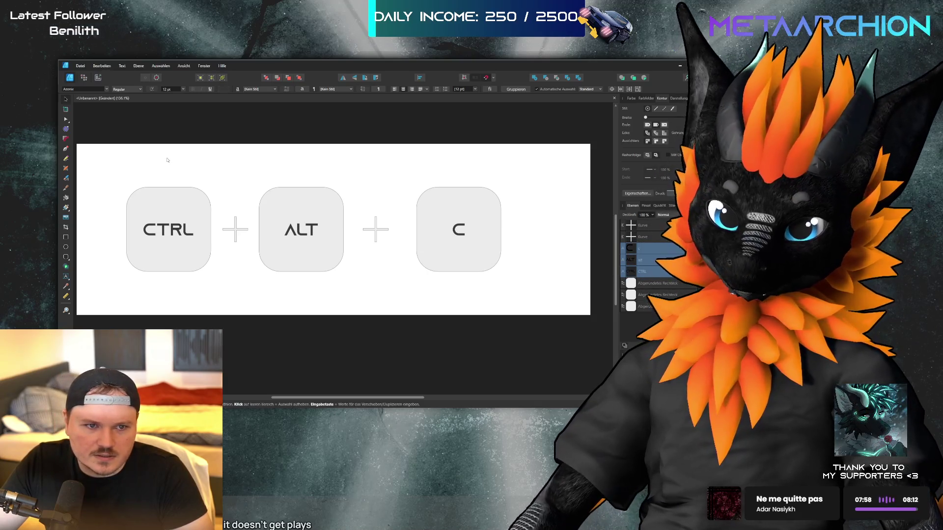
pyautogui.click(167, 160)
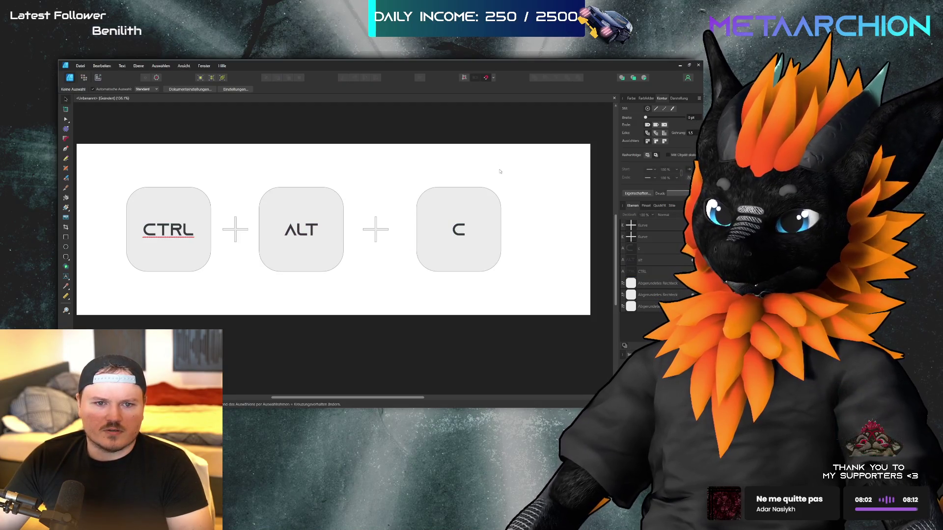
# Nudge the second plus sign left and move the C key about 40 px left
pyautogui.moveTo(518, 162)
pyautogui.mouseDown()
pyautogui.moveTo(428, 275)
pyautogui.moveTo(385, 306)
pyautogui.mouseUp()
pyautogui.click(384, 226)
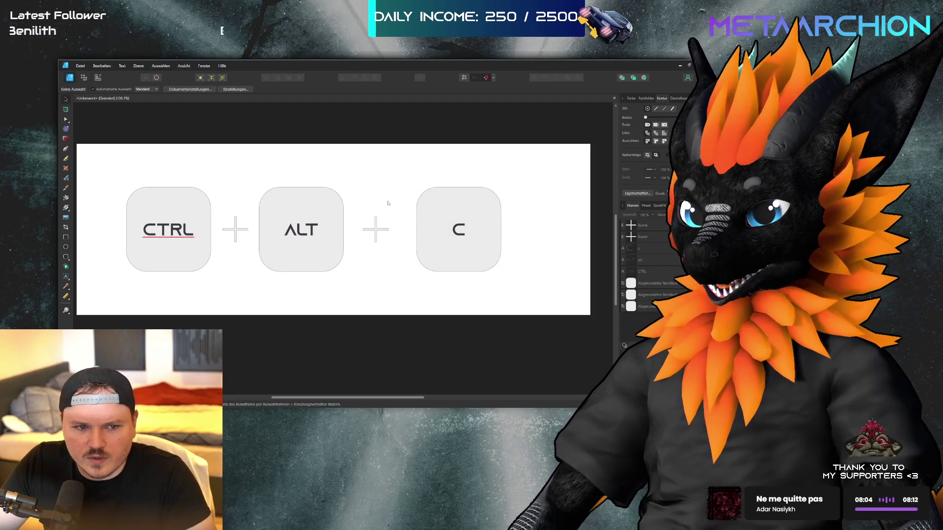
pyautogui.click(369, 234)
pyautogui.moveTo(375, 235); pyautogui.dragTo(366, 235)
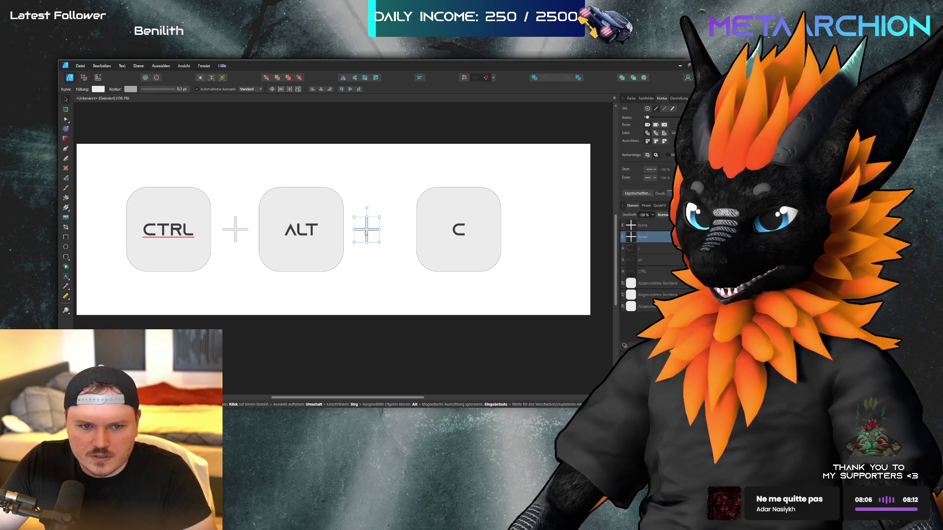
pyautogui.moveTo(400, 168); pyautogui.dragTo(550, 287)
pyautogui.moveTo(465, 238); pyautogui.dragTo(446, 238)
pyautogui.click(456, 328)
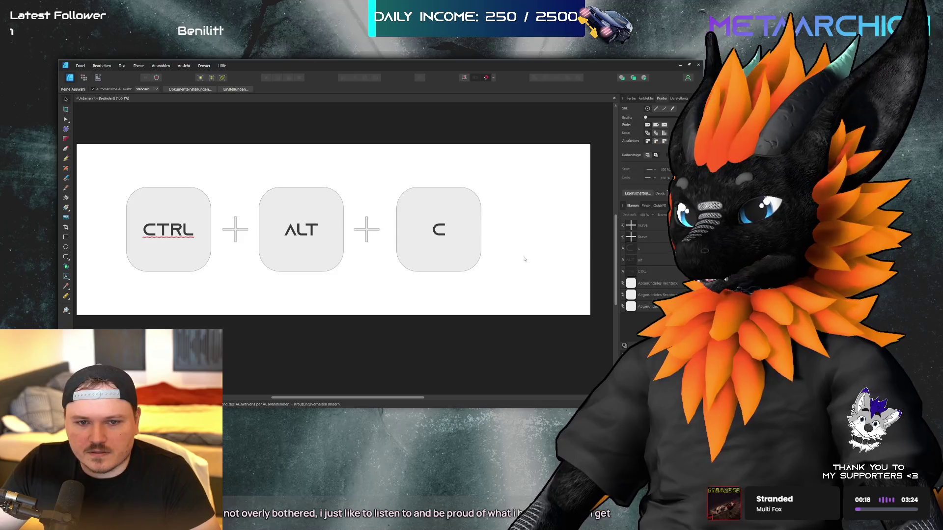
# Duplicate the C key to its right and relabel the copy ENTER
pyautogui.moveTo(496, 165)
pyautogui.mouseDown()
pyautogui.moveTo(396, 302)
pyautogui.moveTo(382, 303)
pyautogui.mouseUp()
pyautogui.moveTo(426, 261); pyautogui.dragTo(530, 263)
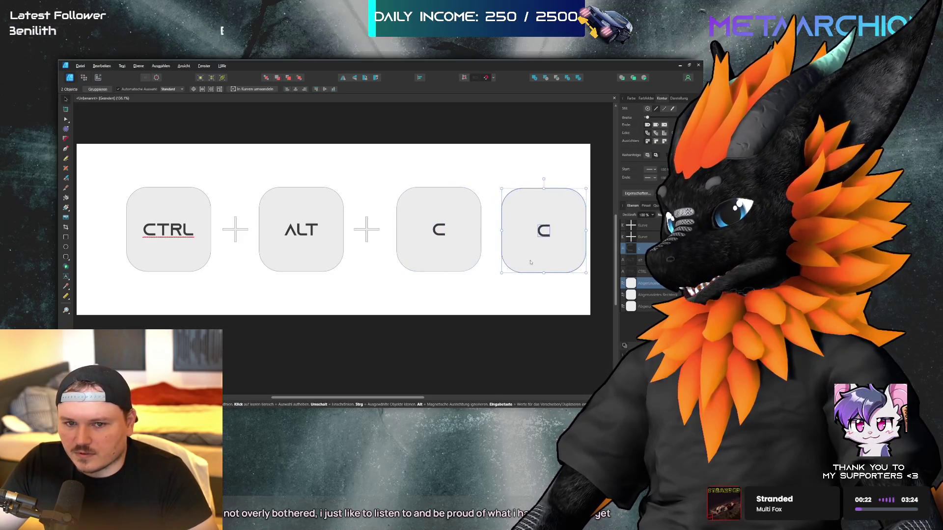
pyautogui.hotkey('ctrl', 'd')
pyautogui.doubleClick(545, 233)
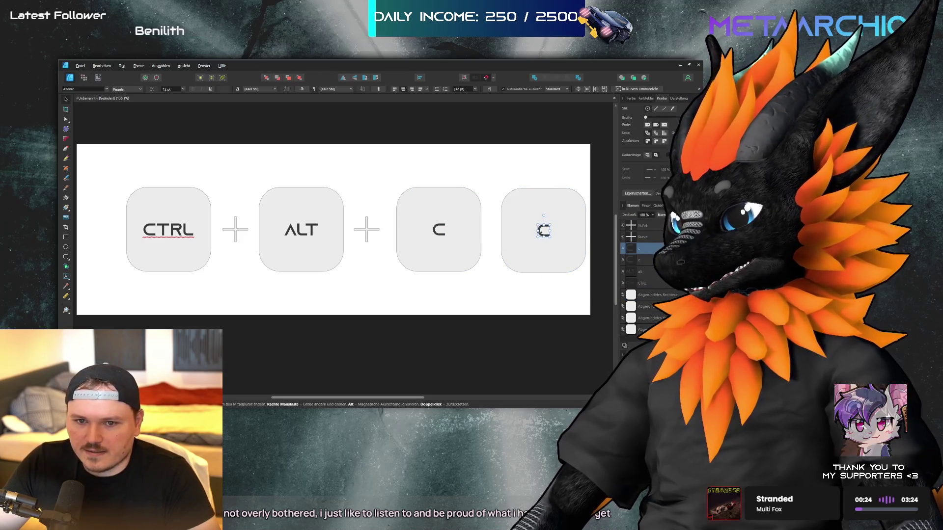
pyautogui.write('enter')
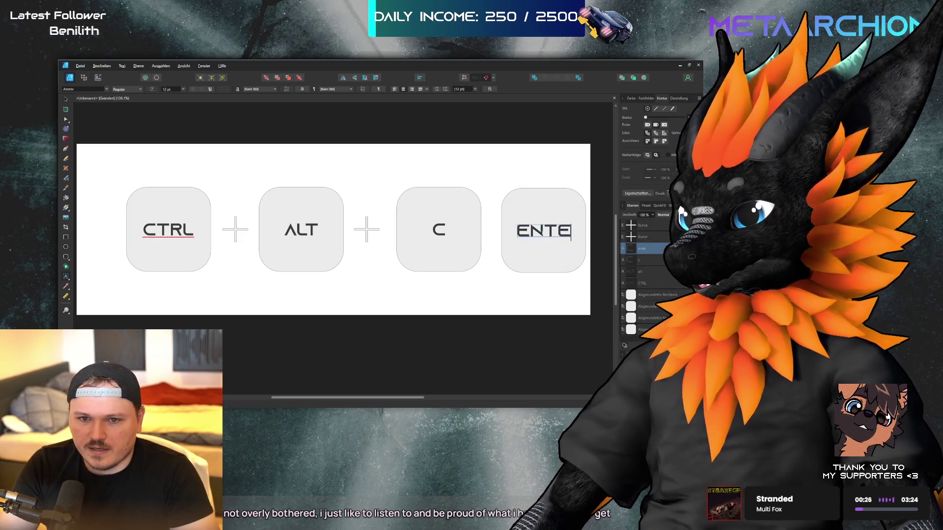
pyautogui.press('Escape')
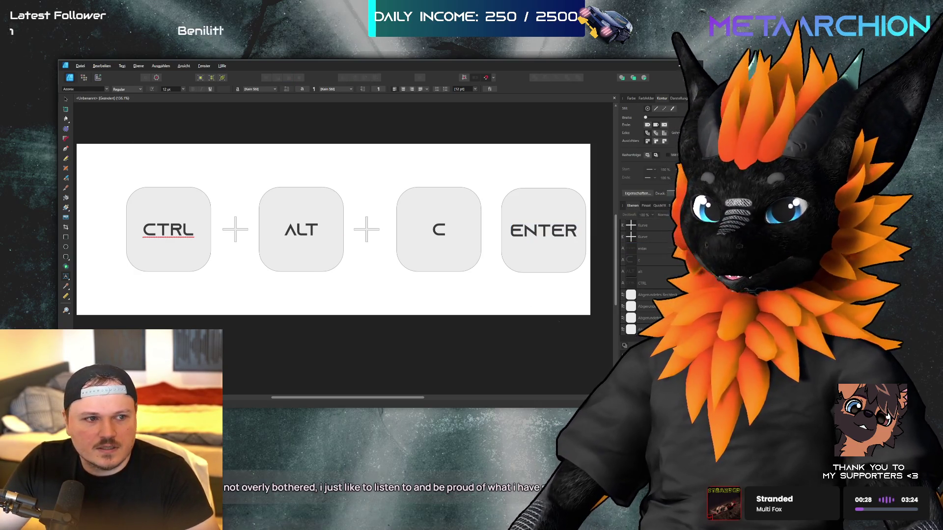
pyautogui.click(65, 101)
# Align the ENTER box with the C key, narrow it, and shorten the wider box behind
pyautogui.click(542, 265)
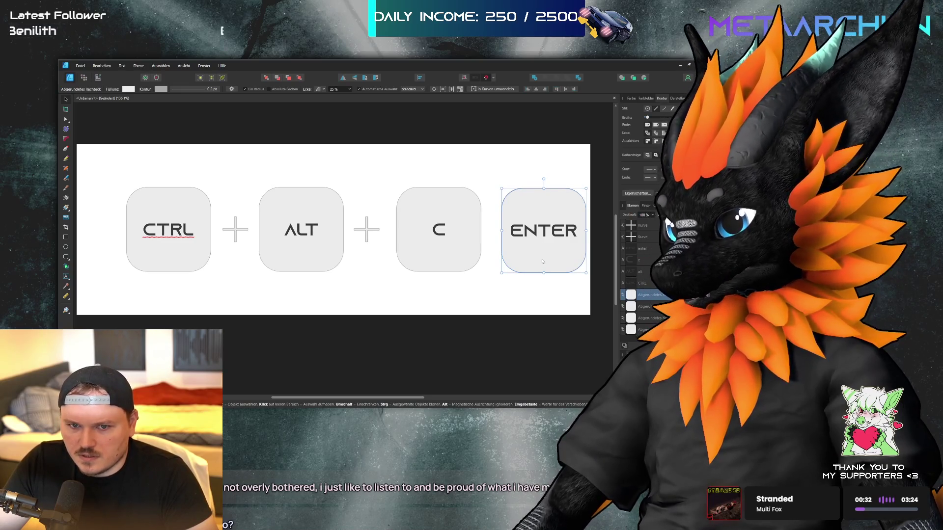
pyautogui.moveTo(539, 259); pyautogui.dragTo(536, 256)
pyautogui.moveTo(502, 229); pyautogui.dragTo(524, 229)
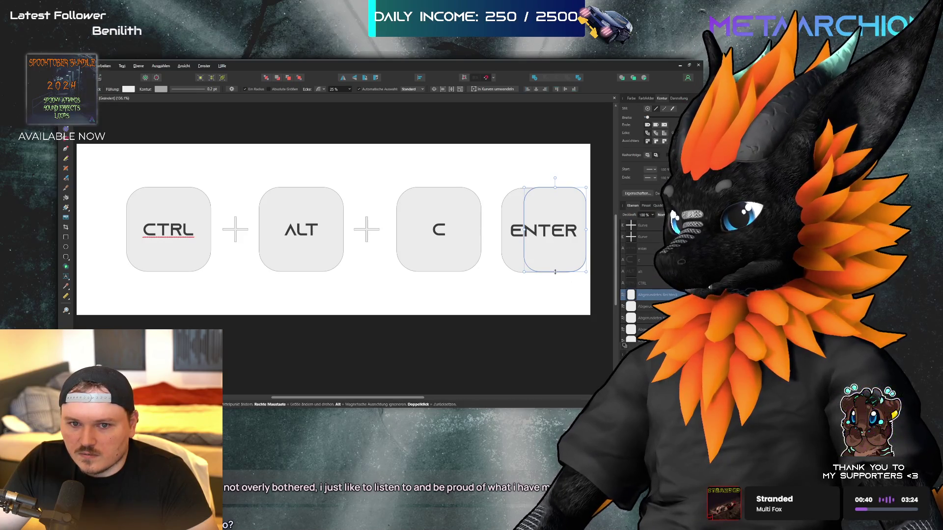
pyautogui.click(543, 272)
pyautogui.moveTo(544, 272); pyautogui.dragTo(545, 223)
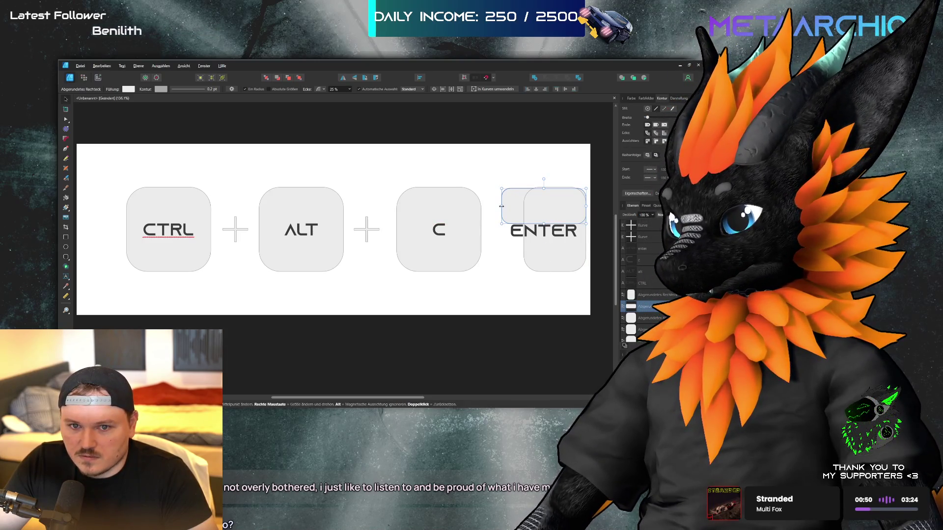
# Widen the tall ENTER rectangle leftward and select both overlapping ENTER rectangles
pyautogui.click(532, 240)
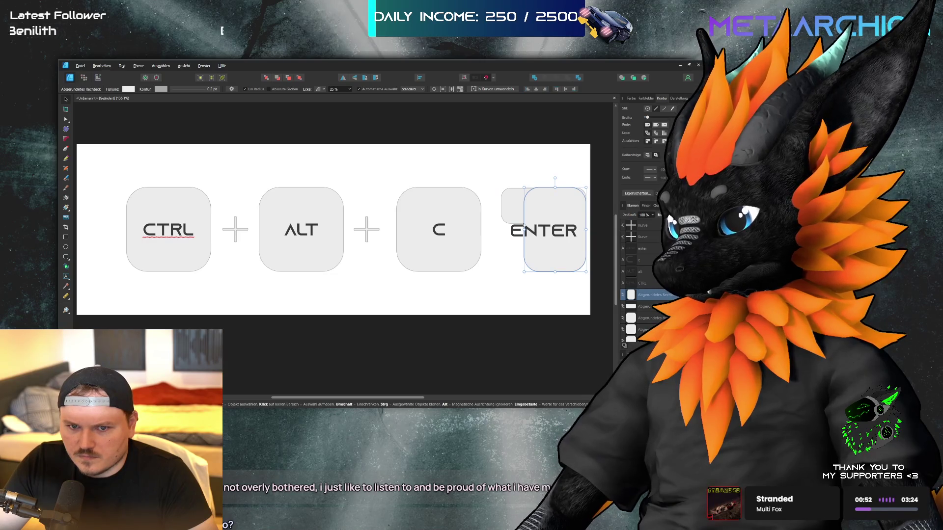
pyautogui.moveTo(523, 225); pyautogui.dragTo(513, 229)
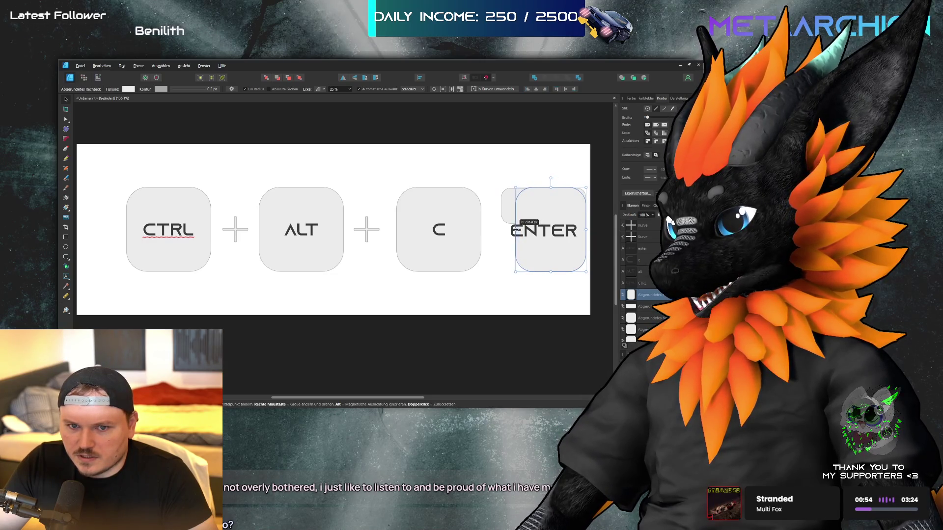
pyautogui.click(538, 319)
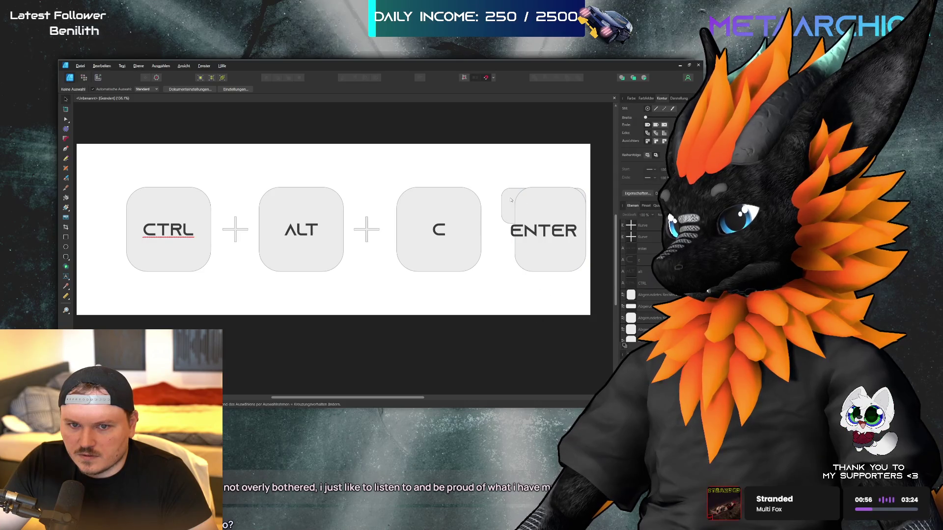
pyautogui.click(546, 256)
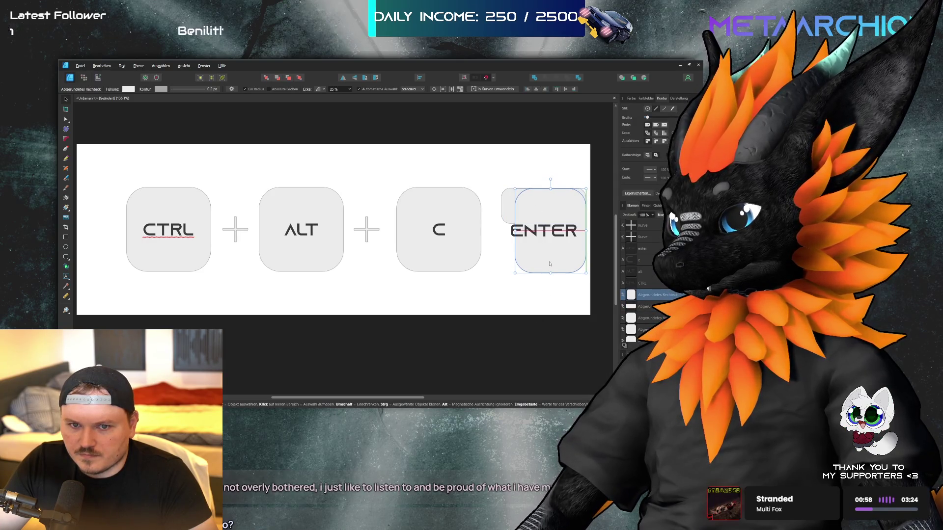
pyautogui.click(532, 311)
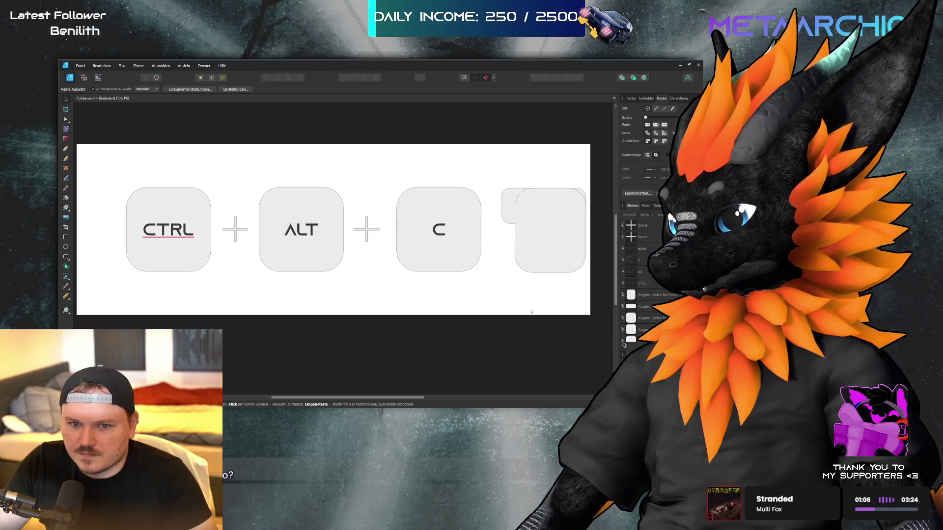
pyautogui.click(543, 245)
pyautogui.keyDown('shift'); pyautogui.click(536, 222); pyautogui.keyUp('shift')
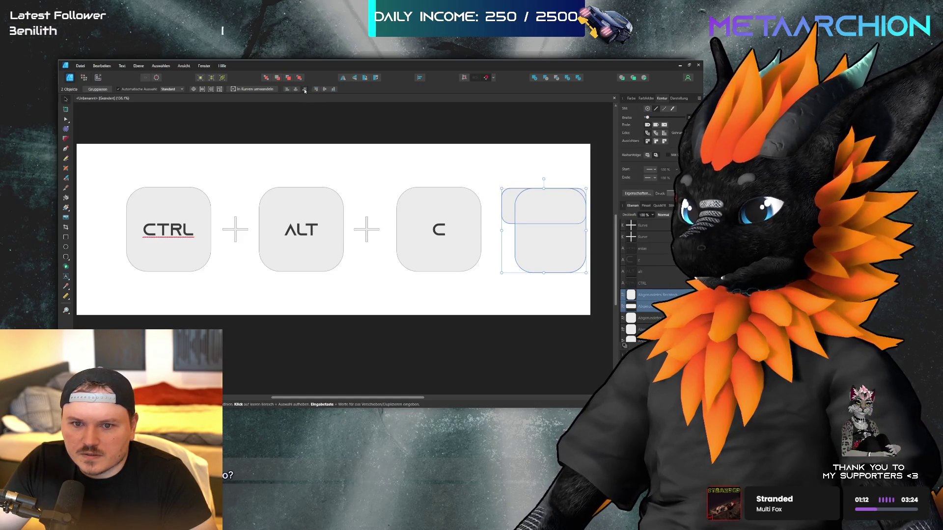
# Try merging the two ENTER rectangles with Add, then undo back to two shapes
pyautogui.click(566, 181)
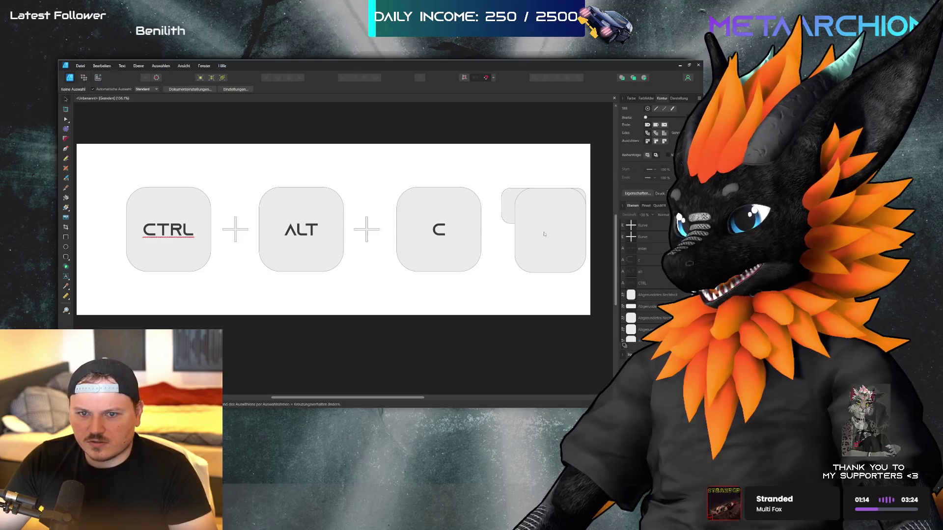
pyautogui.click(518, 205)
pyautogui.keyDown('shift'); pyautogui.click(507, 207); pyautogui.keyUp('shift')
pyautogui.click(266, 77)
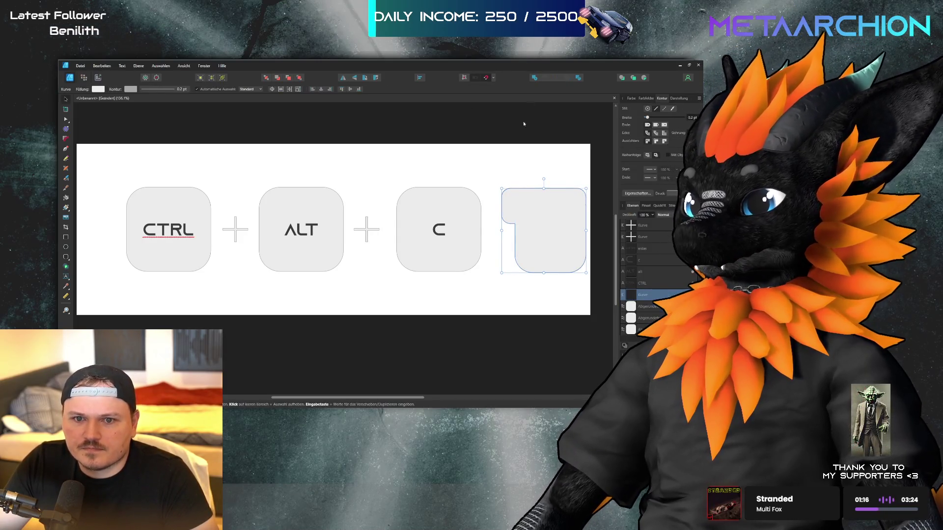
pyautogui.click(528, 172)
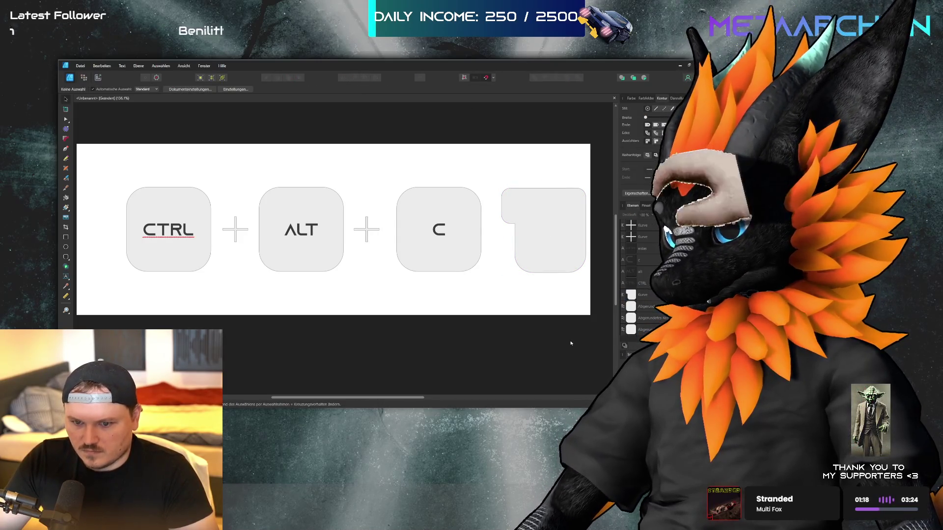
pyautogui.hotkey('ctrl', 'z')
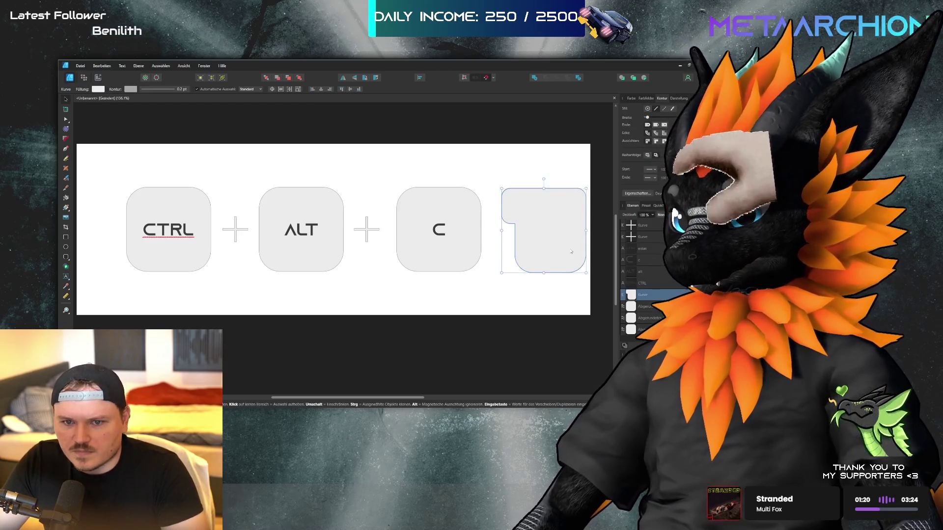
# Narrow the tall rectangle, shorten the horizontal one, and merge both into one curve
pyautogui.click(585, 230)
pyautogui.moveTo(584, 230)
pyautogui.mouseDown()
pyautogui.moveTo(570, 230)
pyautogui.moveTo(573, 207)
pyautogui.mouseUp()
pyautogui.click(581, 217)
pyautogui.click(541, 231)
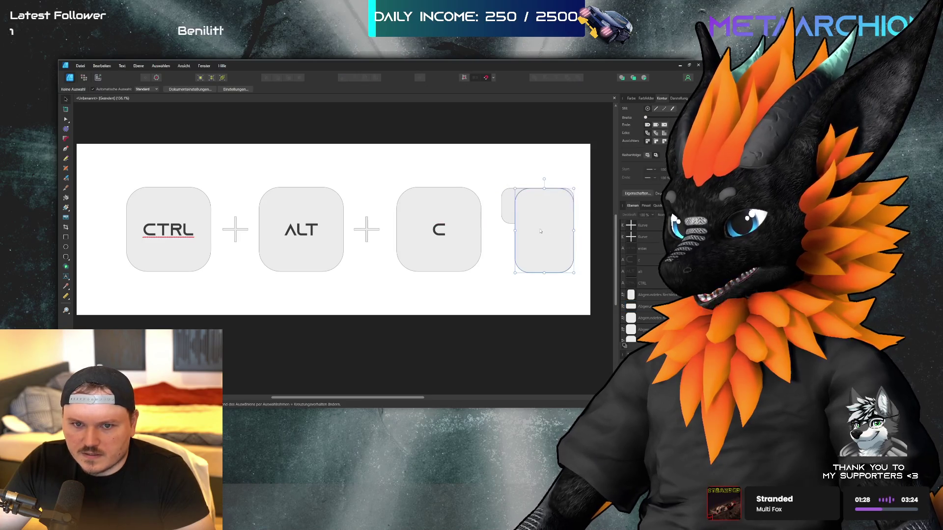
pyautogui.keyDown('shift'); pyautogui.click(508, 206); pyautogui.keyUp('shift')
pyautogui.click(266, 77)
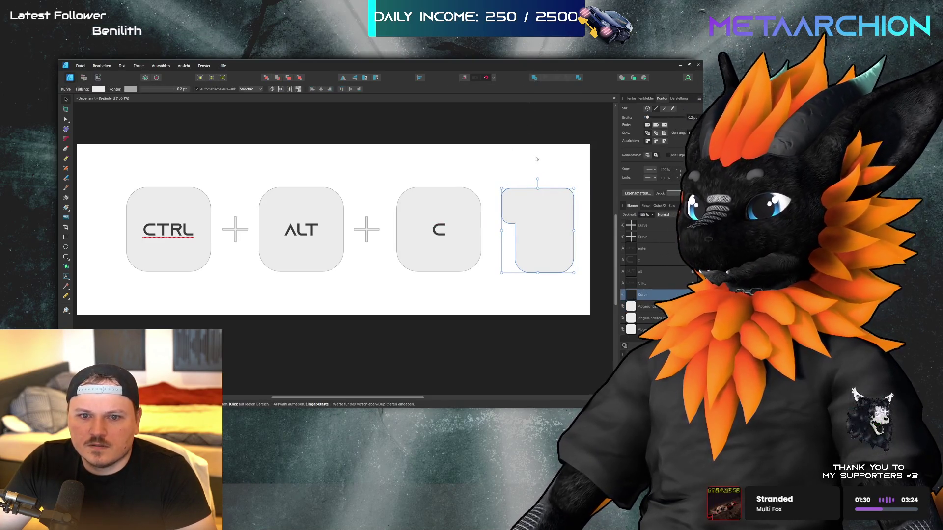
pyautogui.click(536, 161)
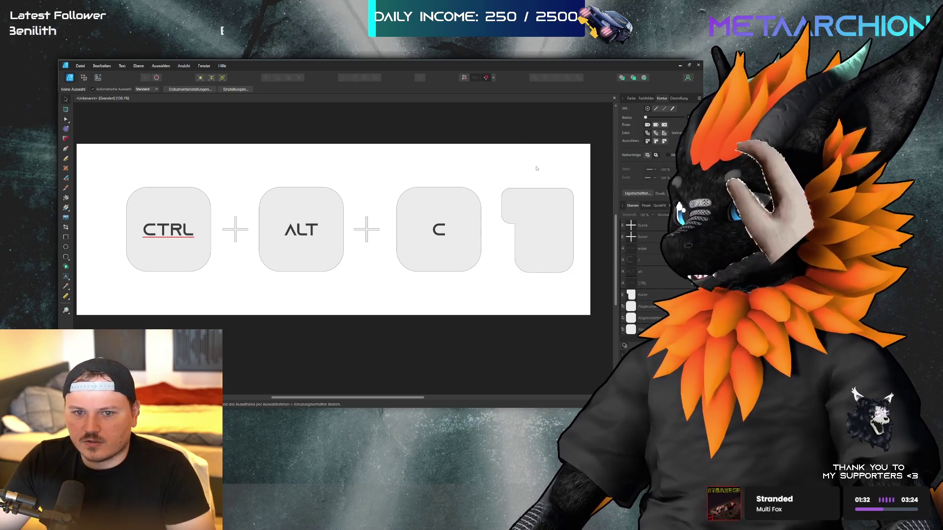
# Select the C label, third key box, merged fourth key and ENTER label in turn
pyautogui.click(438, 231)
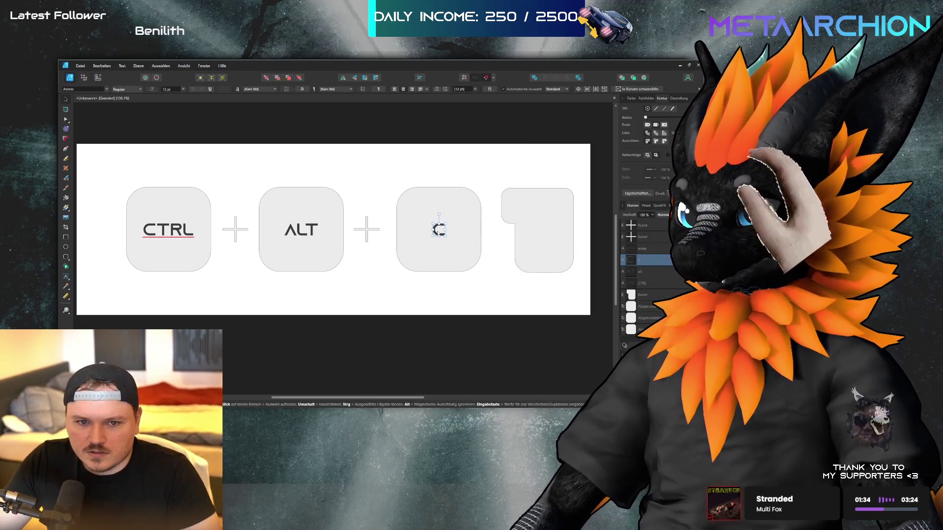
pyautogui.click(462, 235)
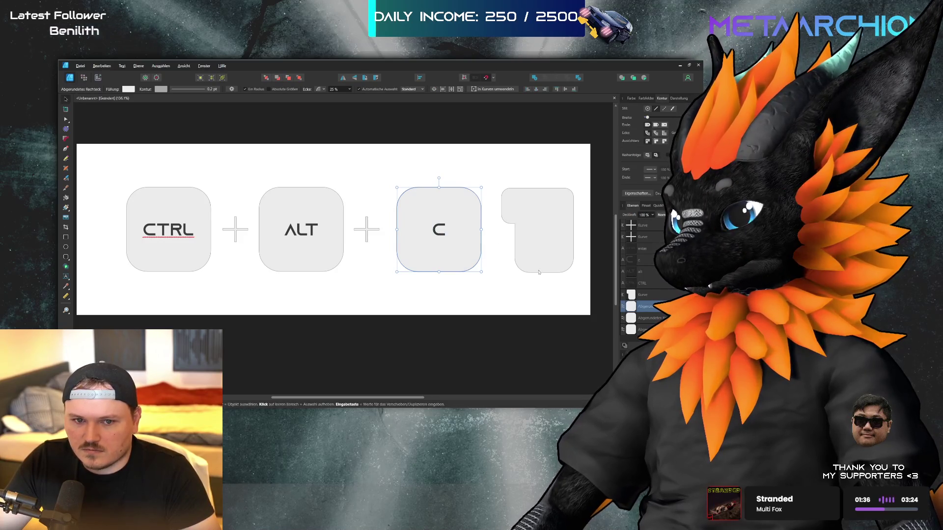
pyautogui.click(543, 250)
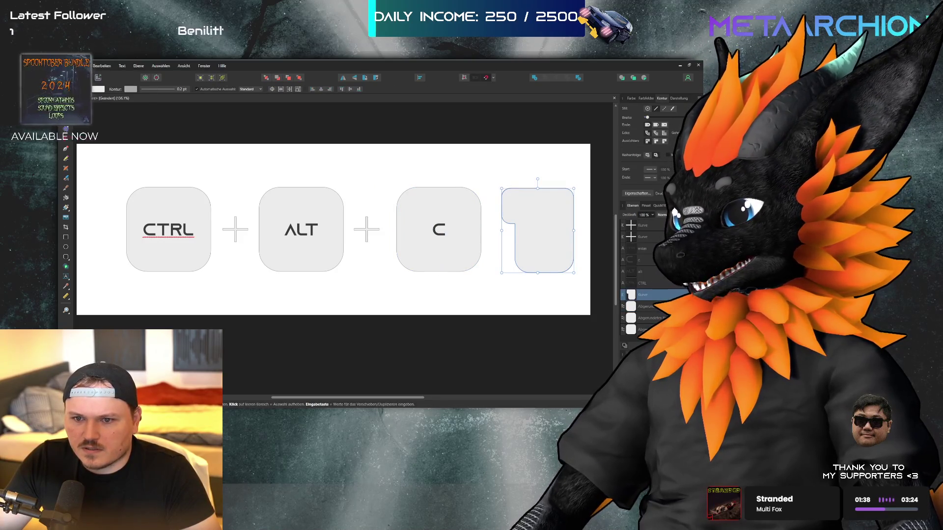
pyautogui.click(633, 251)
# Move the ENTER label slightly up inside the L-shaped fourth key
pyautogui.moveTo(541, 219)
pyautogui.mouseDown()
pyautogui.moveTo(539, 201)
pyautogui.moveTo(543, 230)
pyautogui.mouseUp()
pyautogui.click(537, 297)
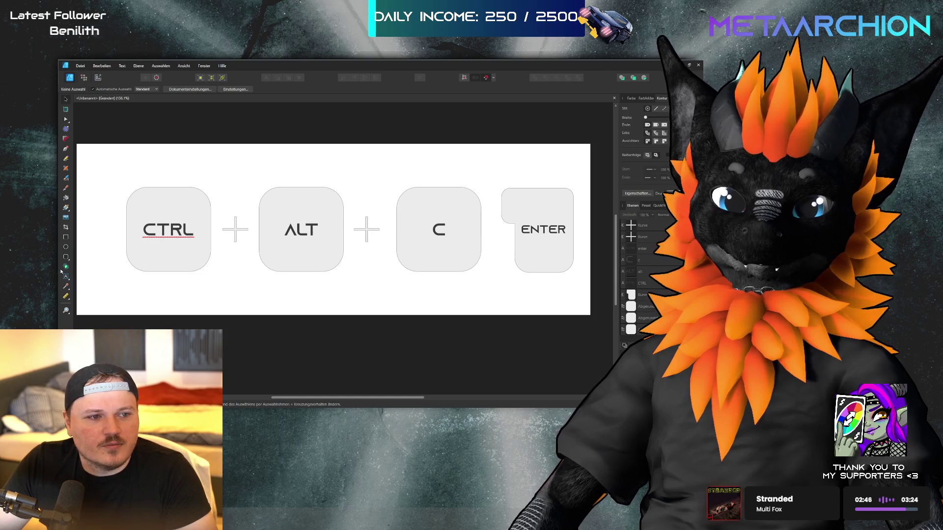
# Draw a three-point down-then-left pen line above ENTER with a 0.7 pt stroke
pyautogui.click(66, 149)
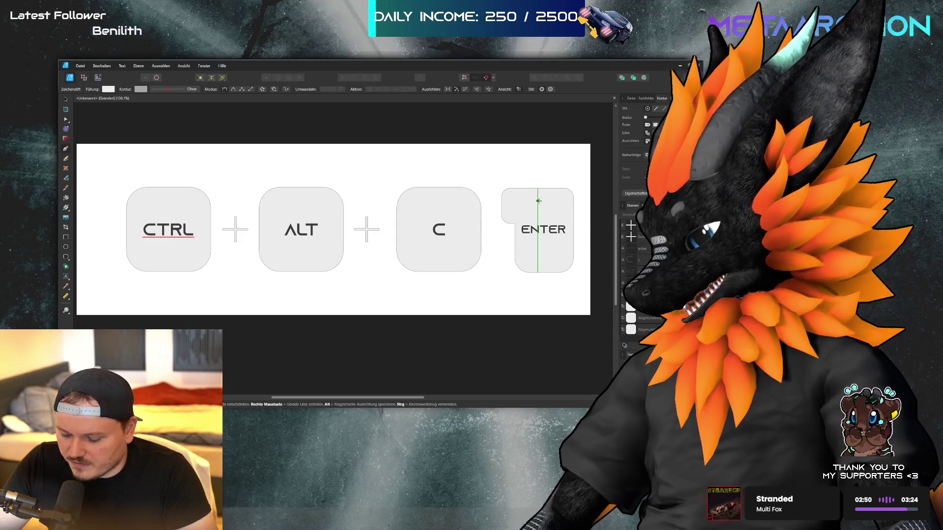
pyautogui.click(549, 202)
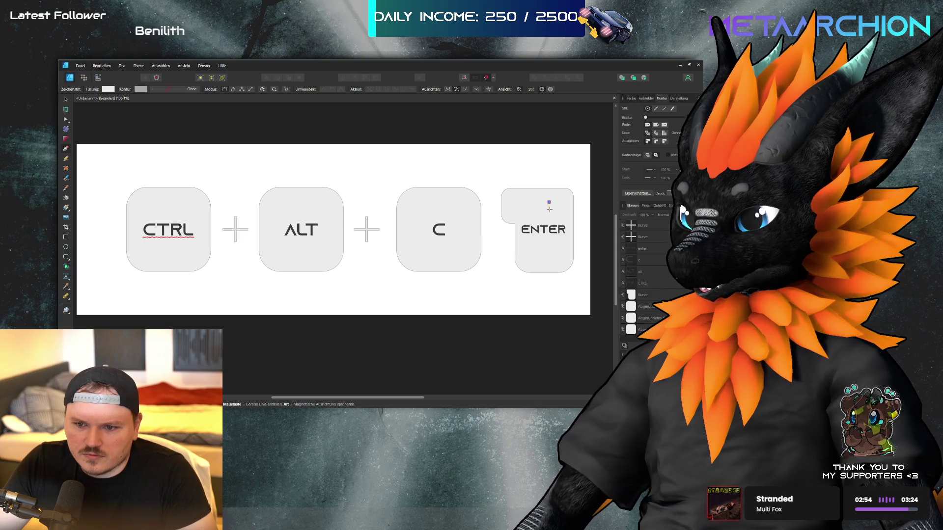
pyautogui.click(549, 209)
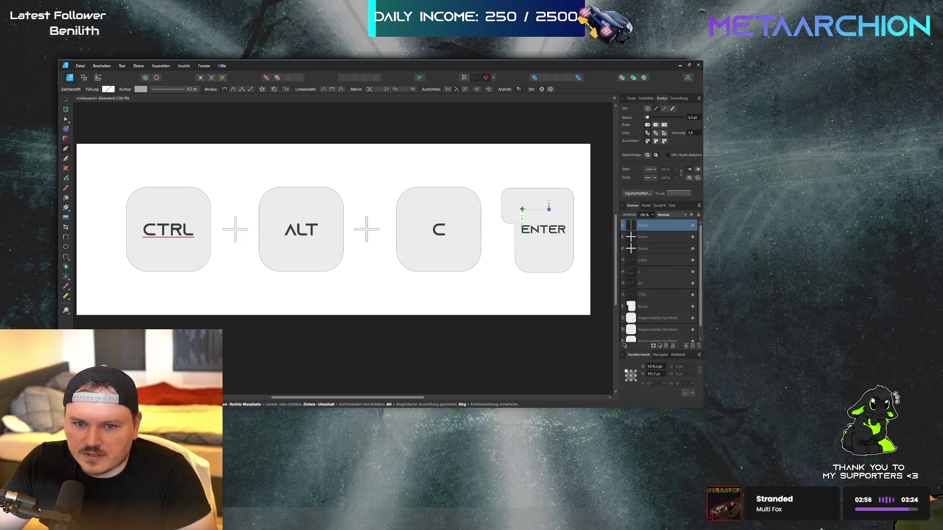
pyautogui.click(526, 208)
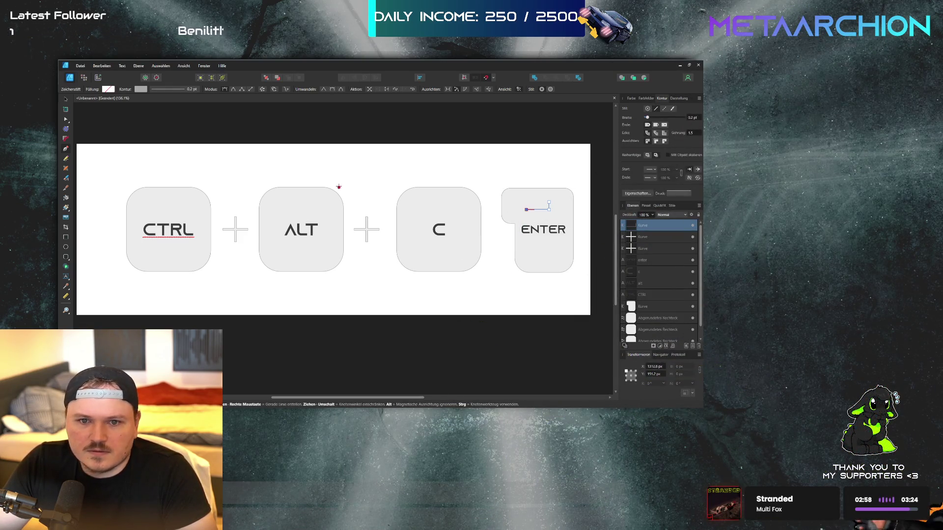
pyautogui.press('v')
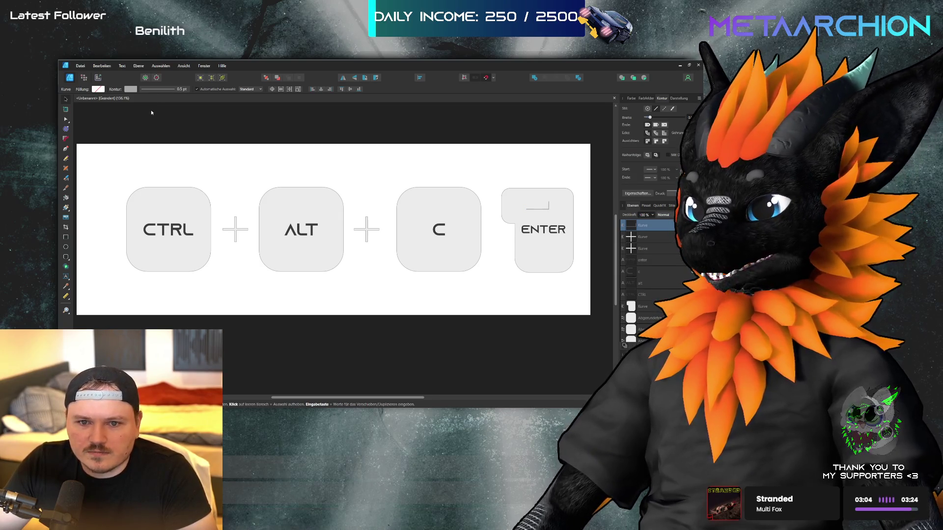
pyautogui.press('Up')
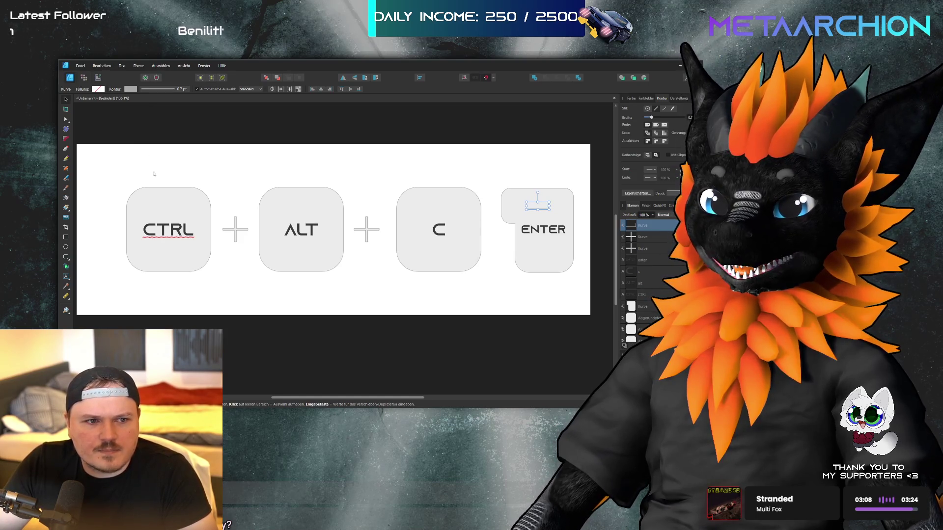
pyautogui.click(530, 174)
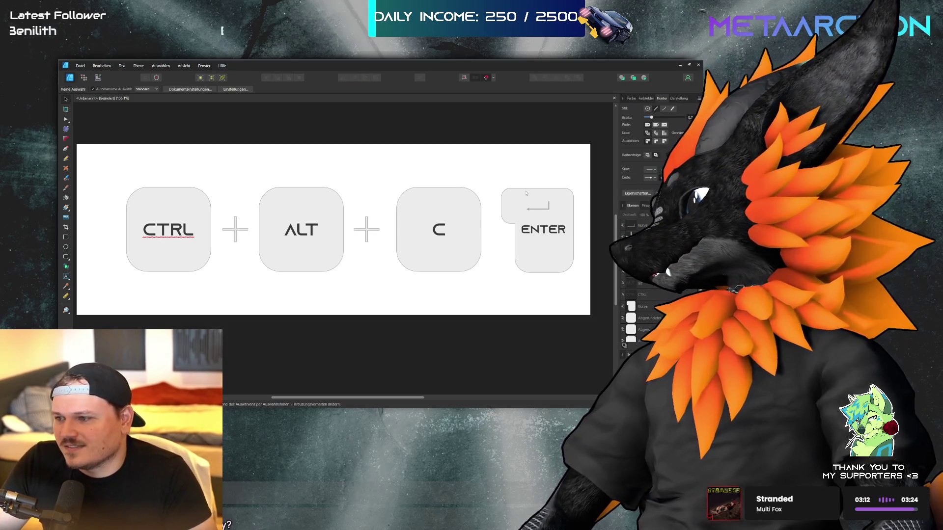
# Edit the ENTER label with the Artistic Text tool, then select the arrow curve above it
pyautogui.click(539, 236)
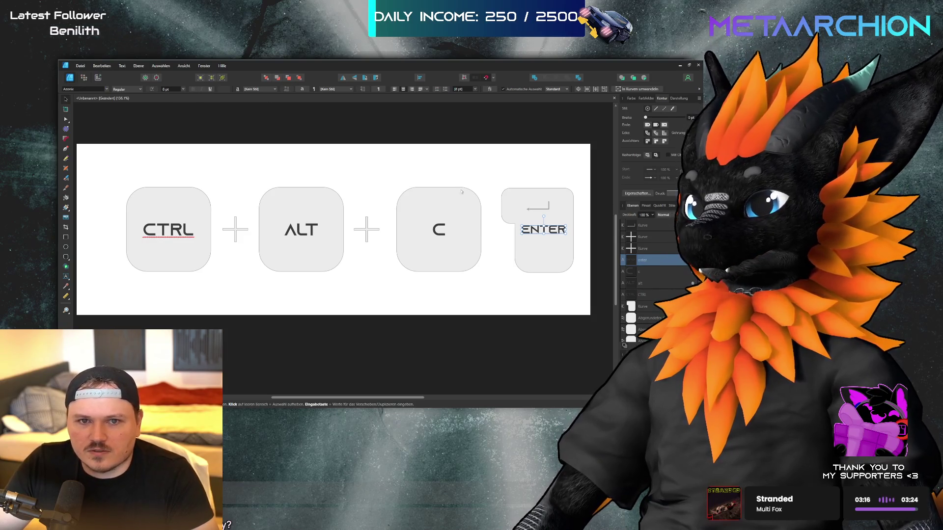
pyautogui.press('t')
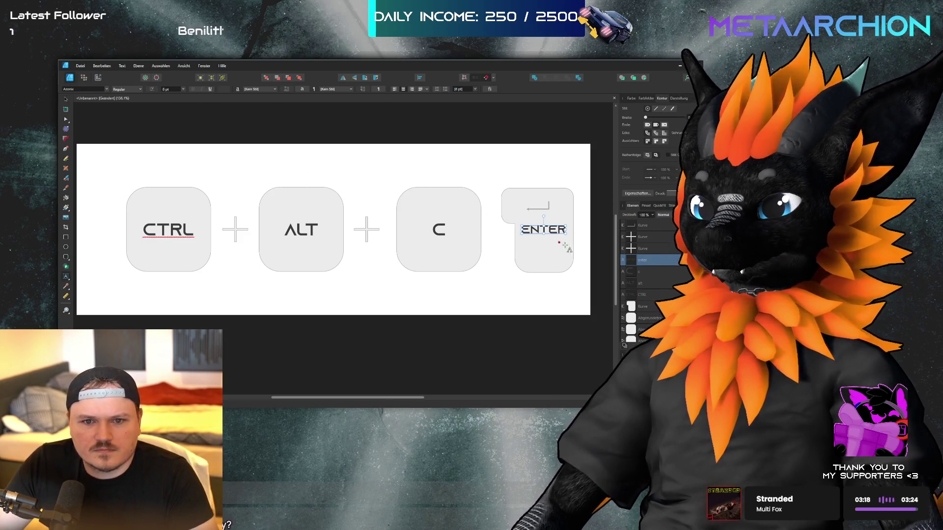
pyautogui.click(521, 231)
pyautogui.doubleClick(544, 229)
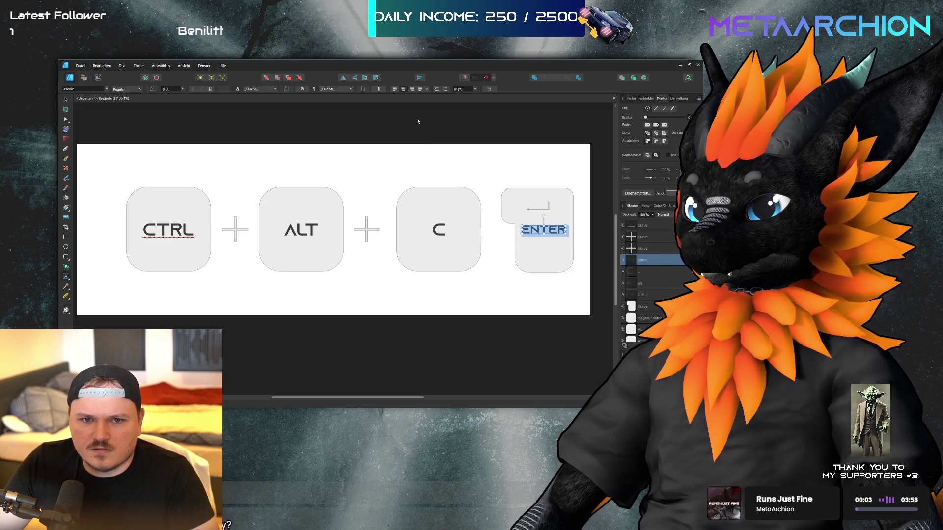
pyautogui.press('Escape')
pyautogui.press('Escape')
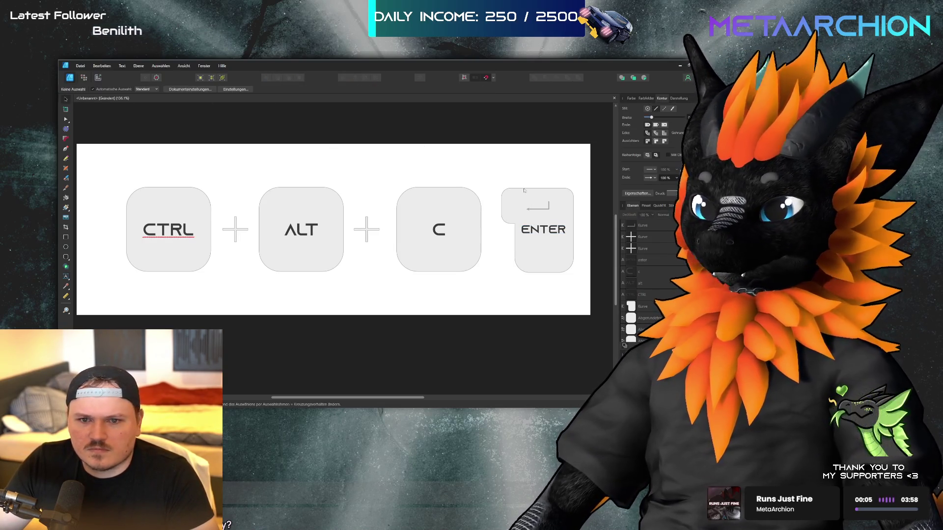
pyautogui.click(547, 210)
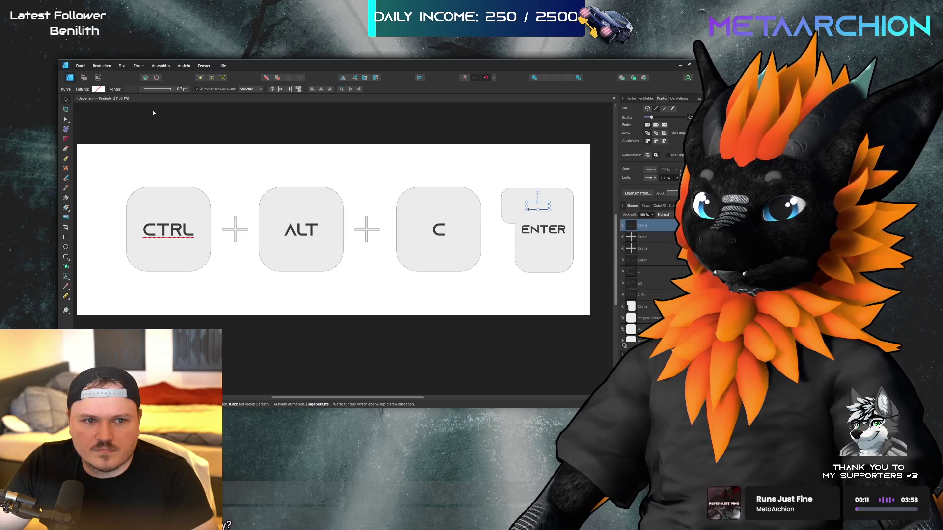
# Deselect the arrow curve above the ENTER label
pyautogui.press('Escape')
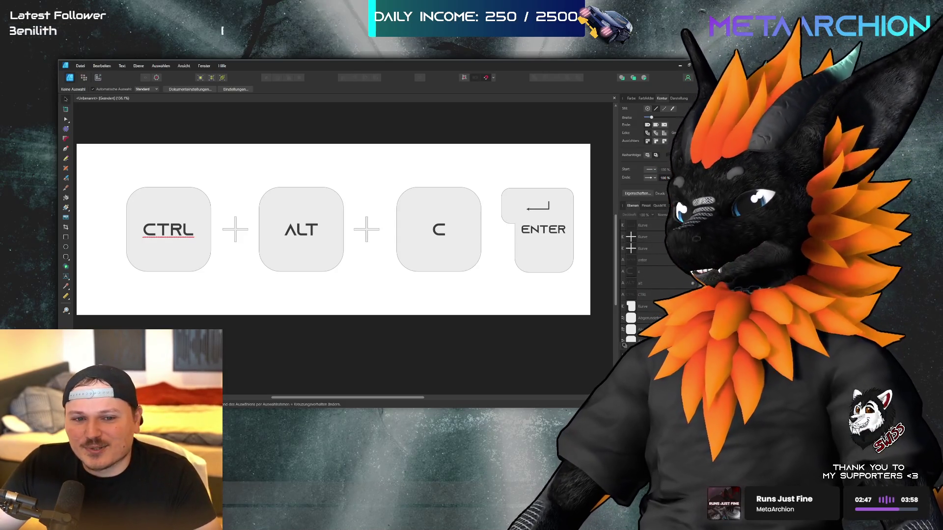
# Copy the plus sign and place it between the C and ENTER keys
pyautogui.click(366, 232)
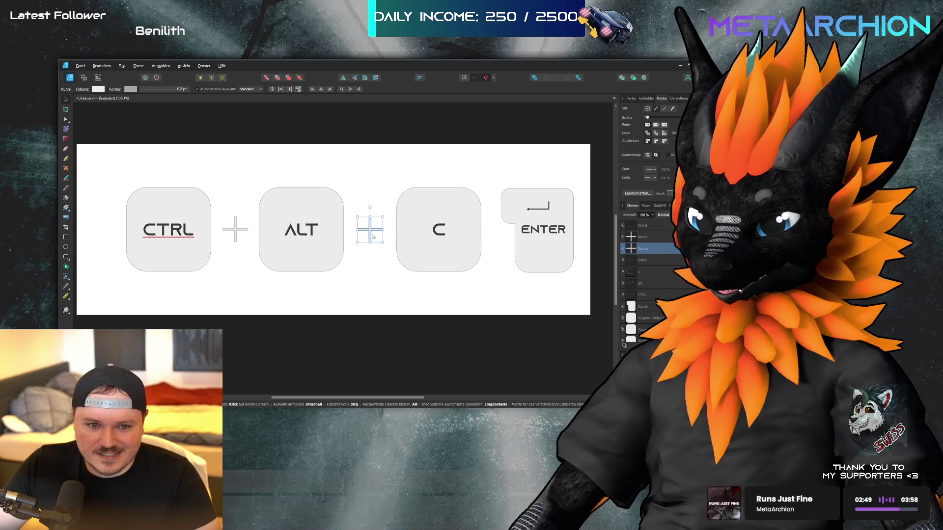
pyautogui.moveTo(368, 239)
pyautogui.mouseDown()
pyautogui.moveTo(491, 238)
pyautogui.moveTo(428, 237)
pyautogui.mouseUp()
pyautogui.moveTo(370, 234); pyautogui.dragTo(367, 235)
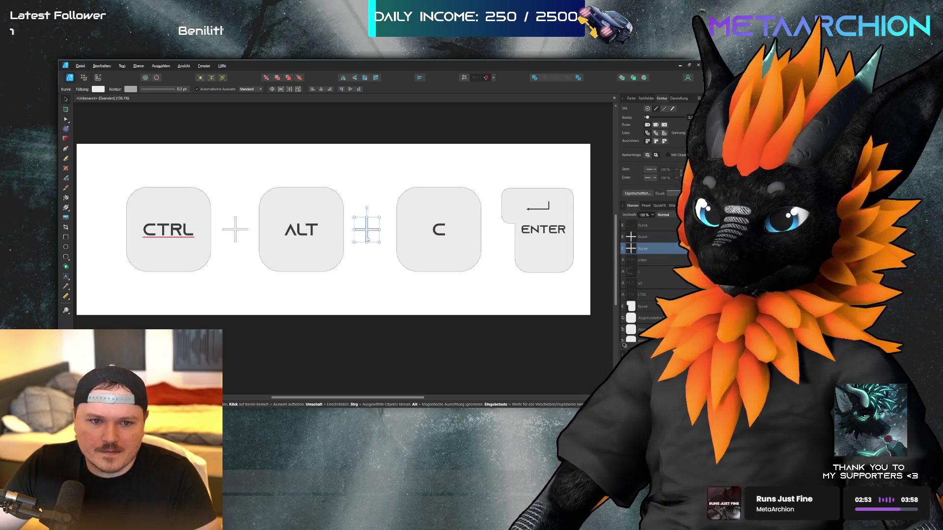
pyautogui.moveTo(438, 240); pyautogui.dragTo(498, 240)
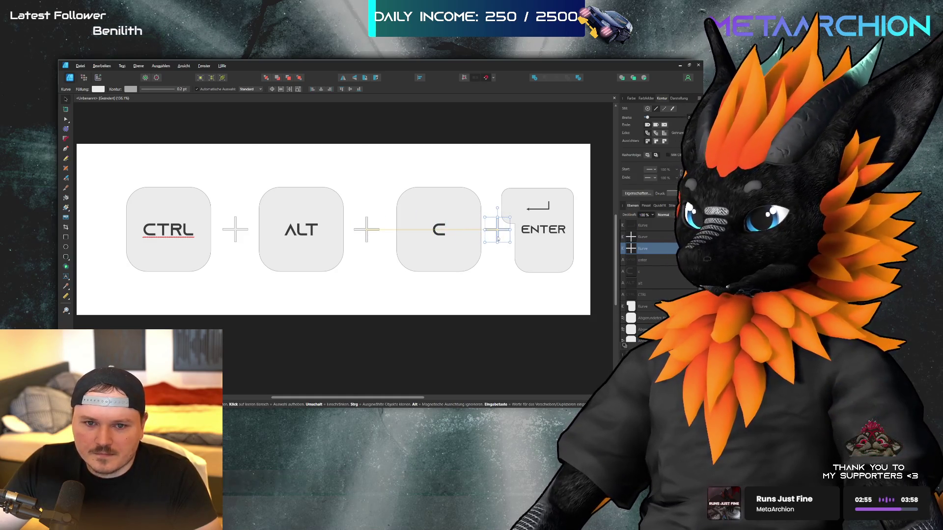
pyautogui.click(578, 202)
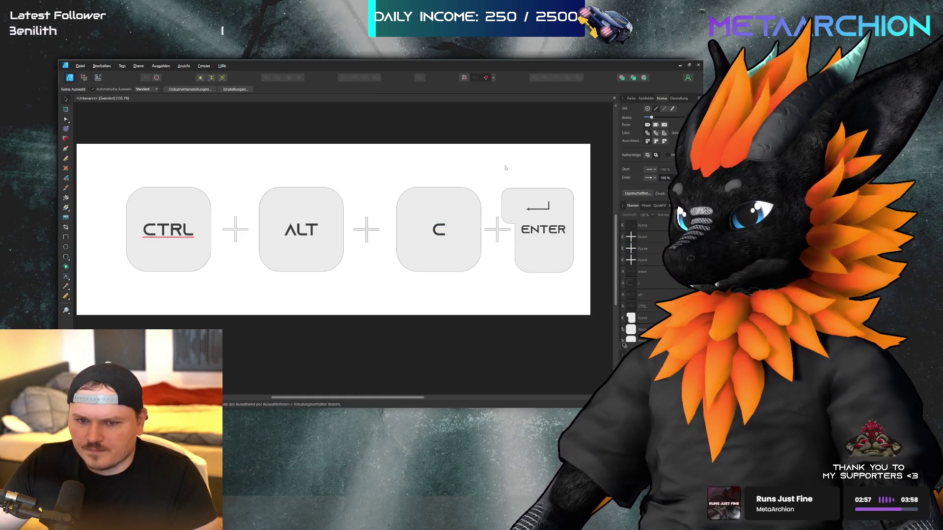
# Scale the whole key row down and move it to the canvas's top-left corner
pyautogui.scroll(-2, 453, 253)
pyautogui.moveTo(186, 186); pyautogui.dragTo(564, 296)
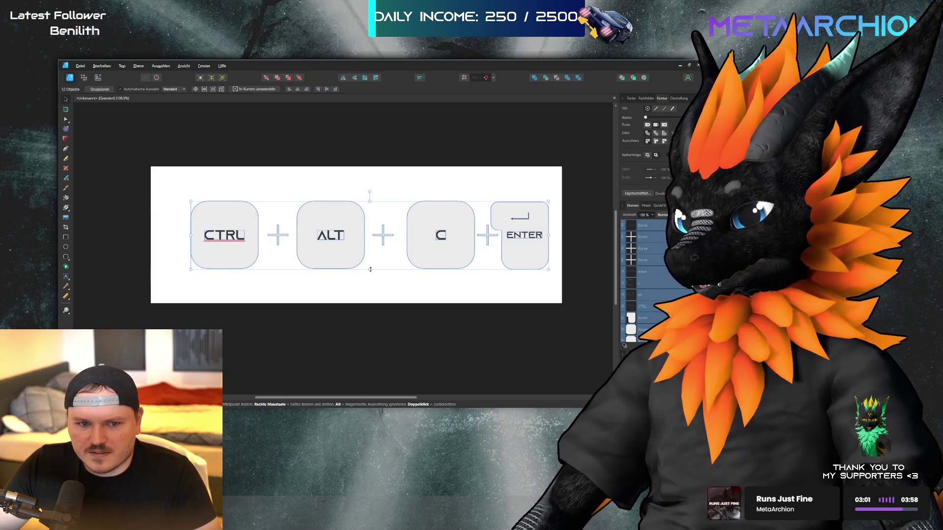
pyautogui.moveTo(370, 270); pyautogui.dragTo(374, 245)
pyautogui.click(407, 284)
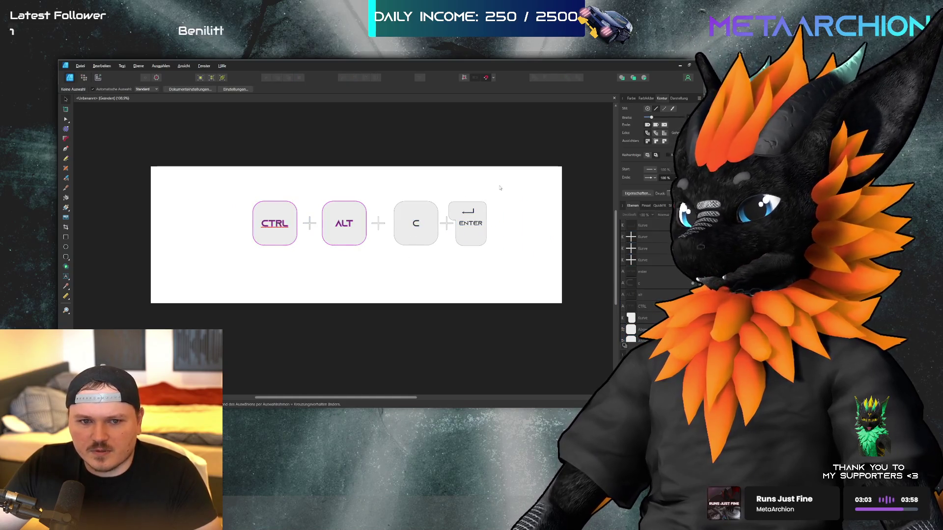
pyautogui.moveTo(519, 185); pyautogui.dragTo(228, 262)
pyautogui.moveTo(285, 211); pyautogui.dragTo(186, 184)
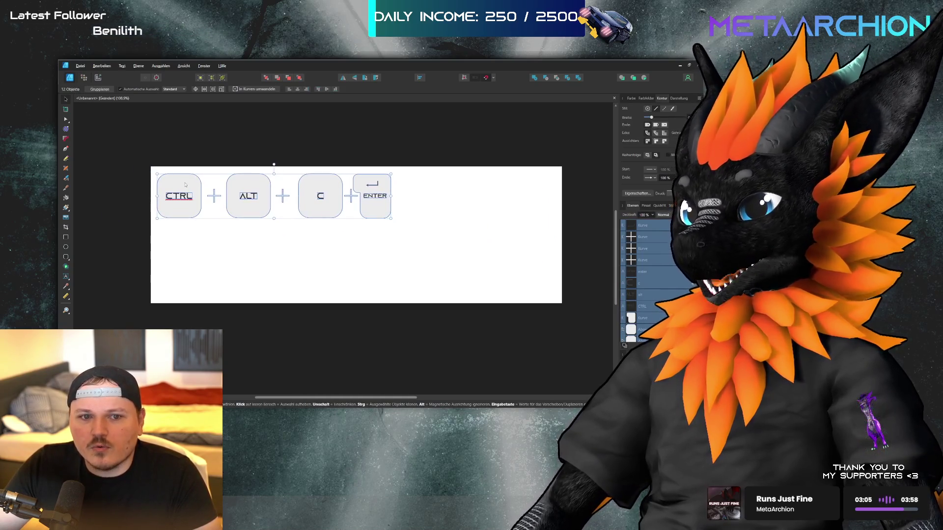
pyautogui.click(305, 281)
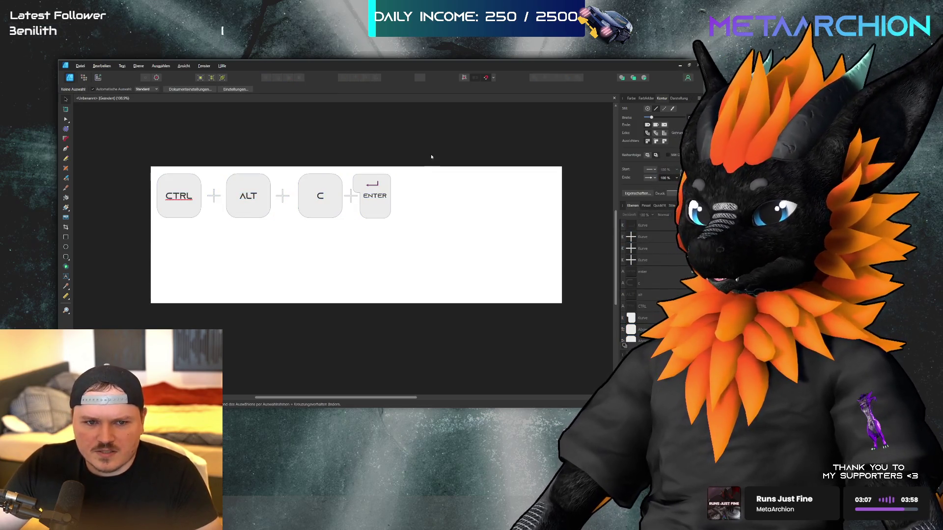
# Shift the ENTER key slightly right so it is spaced evenly after the plus sign
pyautogui.moveTo(431, 157); pyautogui.dragTo(363, 238)
pyautogui.keyDown('shift'); pyautogui.click(358, 186); pyautogui.keyUp('shift')
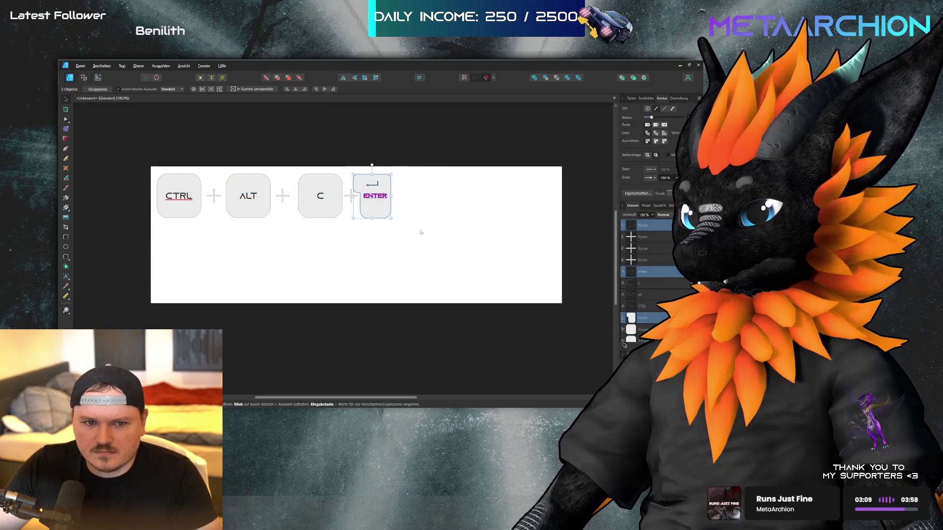
pyautogui.moveTo(358, 187); pyautogui.dragTo(372, 184)
pyautogui.click(479, 259)
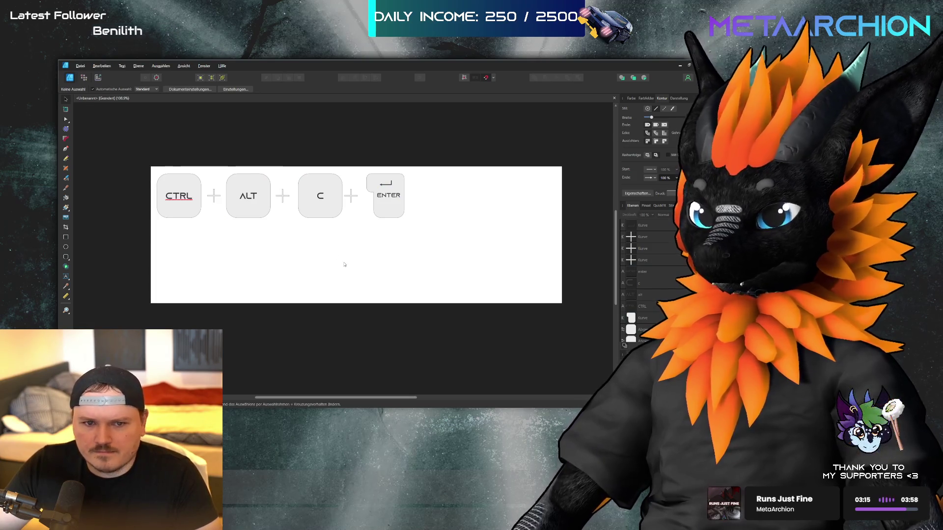
# Select the CTRL, ALT and C keys together, then undo an accidental stretch
pyautogui.click(320, 182)
pyautogui.click(249, 179)
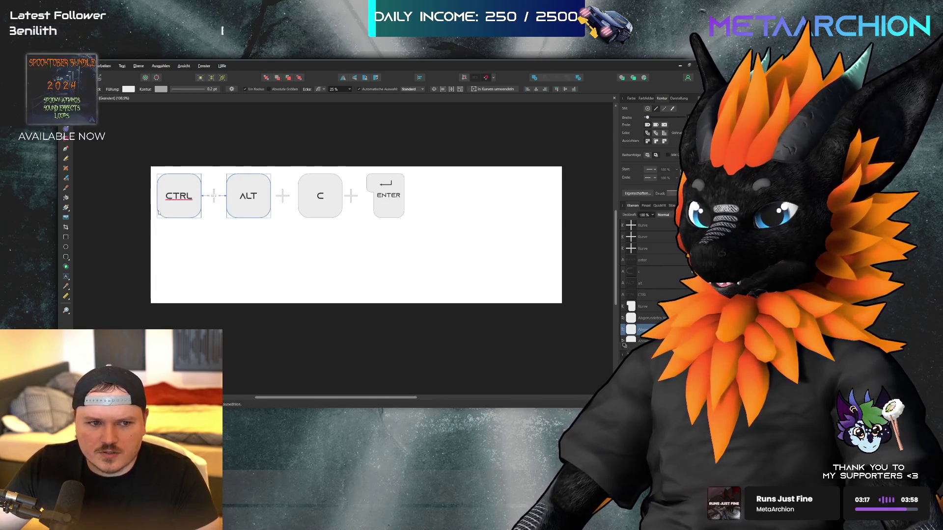
pyautogui.keyDown('shift'); pyautogui.click(188, 214); pyautogui.keyUp('shift')
pyautogui.keyDown('shift'); pyautogui.click(320, 206); pyautogui.keyUp('shift')
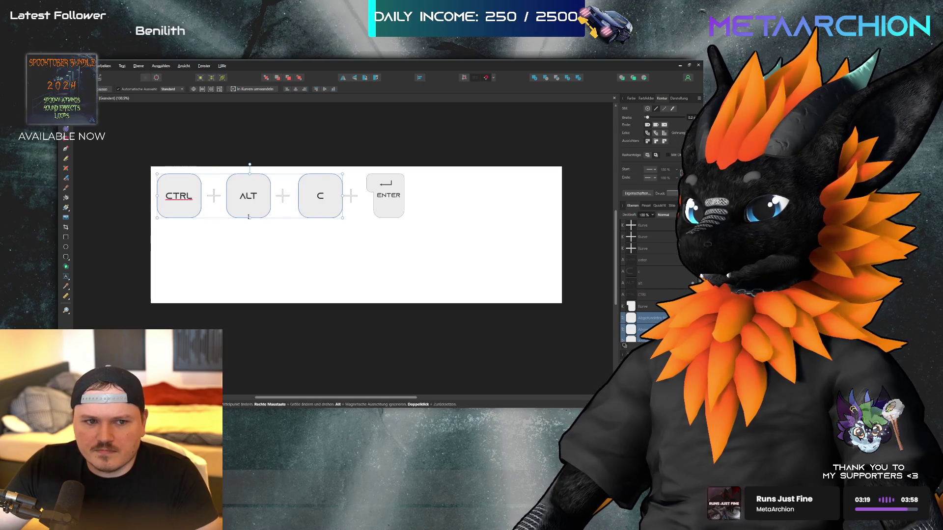
pyautogui.moveTo(249, 215)
pyautogui.mouseDown()
pyautogui.moveTo(238, 327)
pyautogui.moveTo(257, 351)
pyautogui.mouseUp()
pyautogui.hotkey('ctrl', 'z')
pyautogui.click(252, 235)
# Fine-tune the size of the CTRL key's rounded rectangle
pyautogui.click(171, 202)
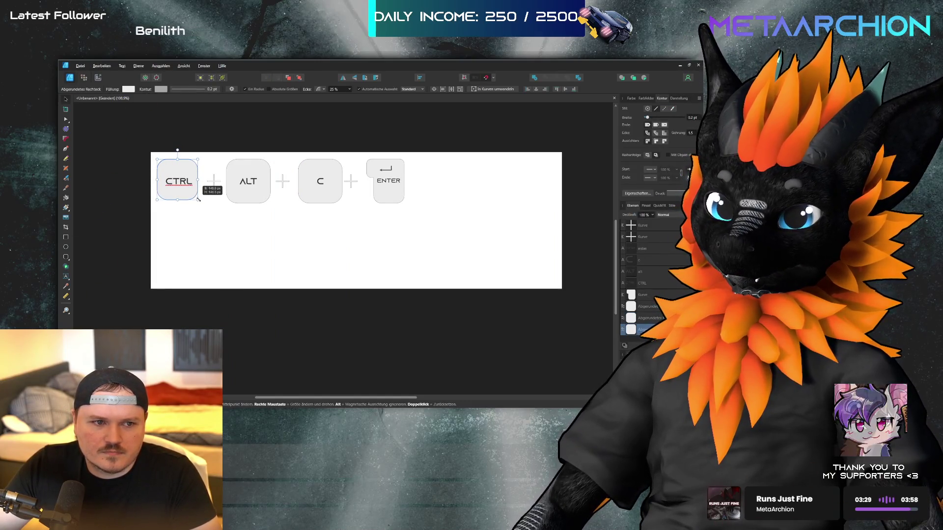
pyautogui.moveTo(198, 199); pyautogui.dragTo(196, 196)
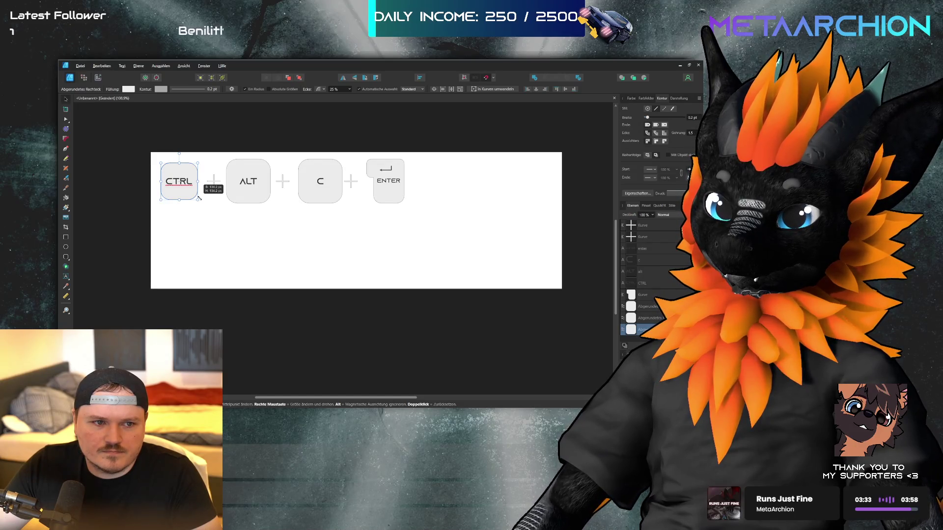
pyautogui.moveTo(199, 198); pyautogui.dragTo(201, 201)
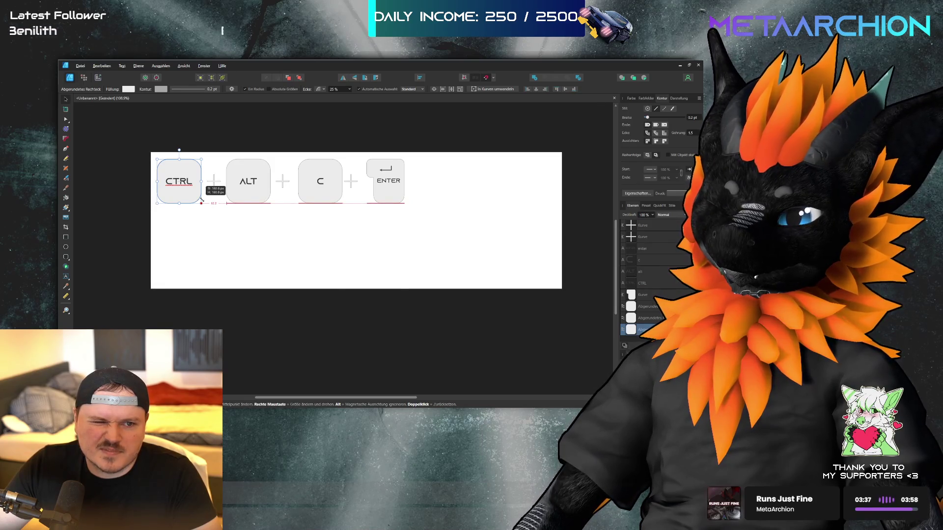
pyautogui.click(313, 246)
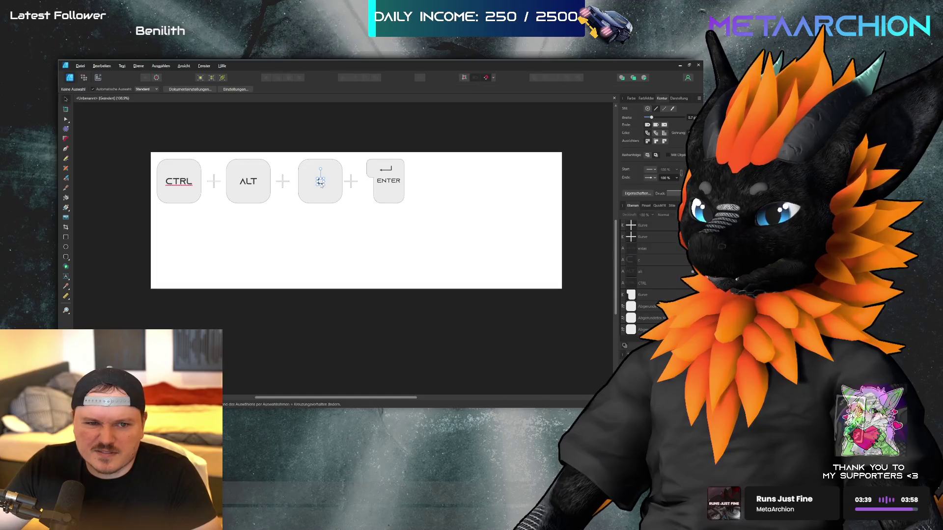
pyautogui.click(329, 223)
pyautogui.write('C')
pyautogui.click(270, 184)
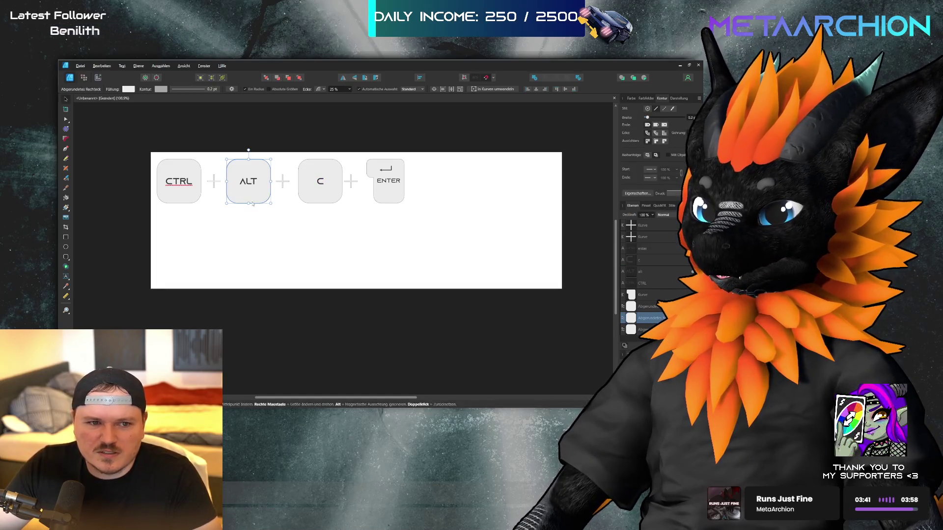
pyautogui.click(180, 202)
pyautogui.moveTo(199, 204); pyautogui.dragTo(196, 200)
# Delete the ALT and C key background shapes, leaving only their labels
pyautogui.click(262, 199)
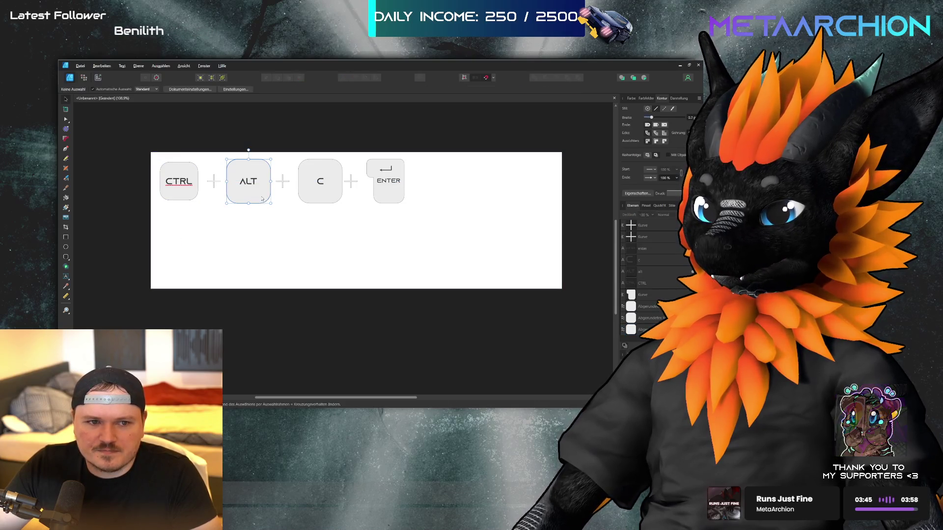
pyautogui.keyDown('shift'); pyautogui.click(322, 197); pyautogui.keyUp('shift')
pyautogui.press('Delete')
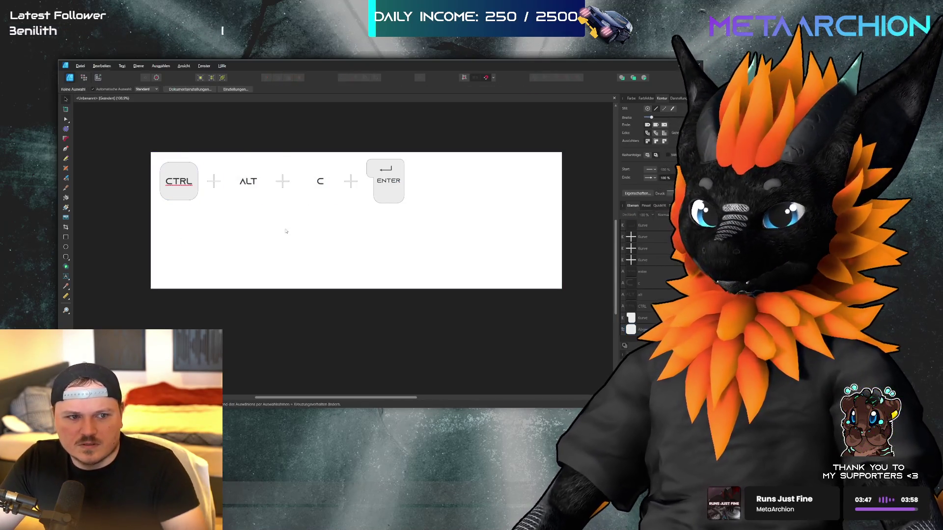
# Duplicate the CTRL keycap behind the C letter and centre C vertically on it
pyautogui.moveTo(176, 197); pyautogui.dragTo(317, 194)
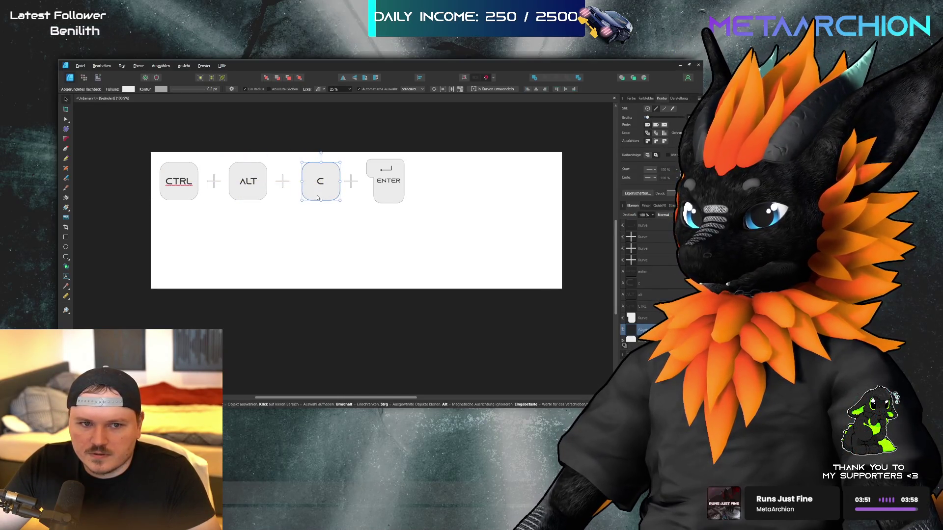
pyautogui.keyDown('shift'); pyautogui.click(319, 195); pyautogui.keyUp('shift')
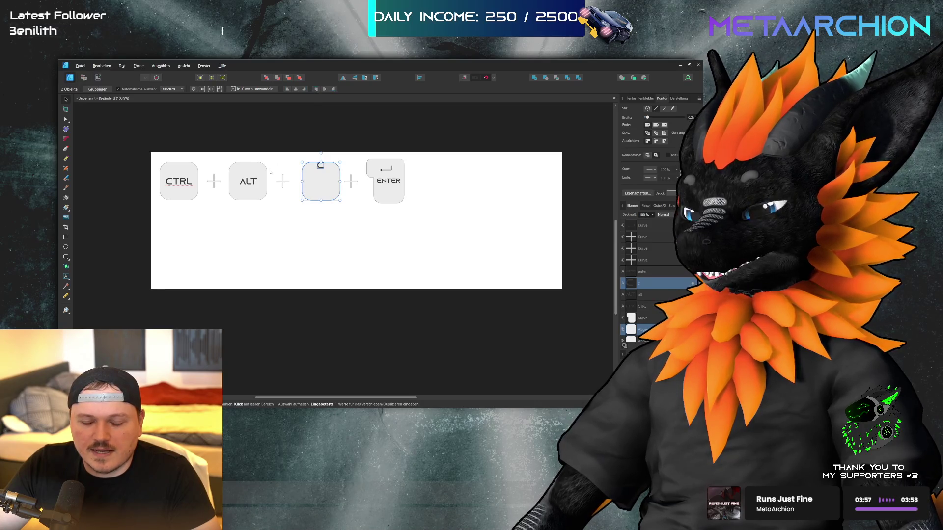
pyautogui.click(348, 80)
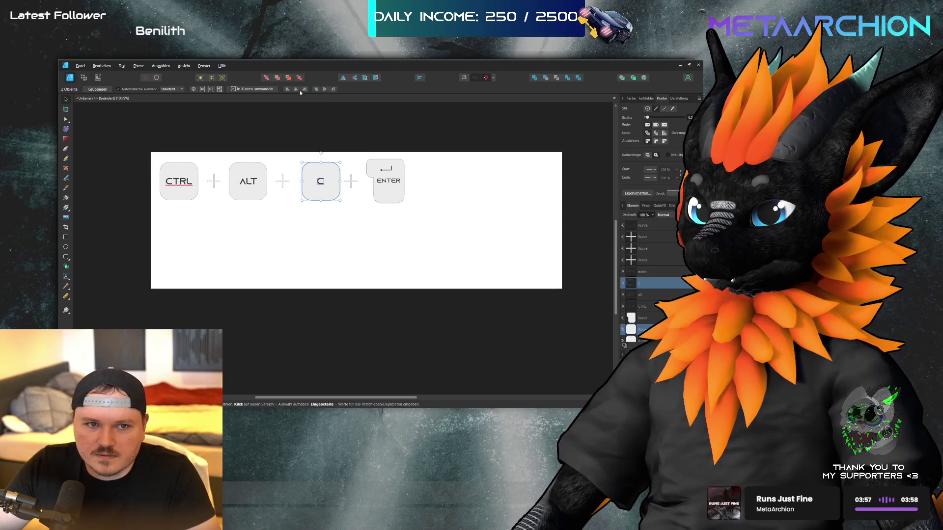
# Check the ALT, CTRL and ENTER keys by selecting each, then deselect everything
pyautogui.press('Tab')
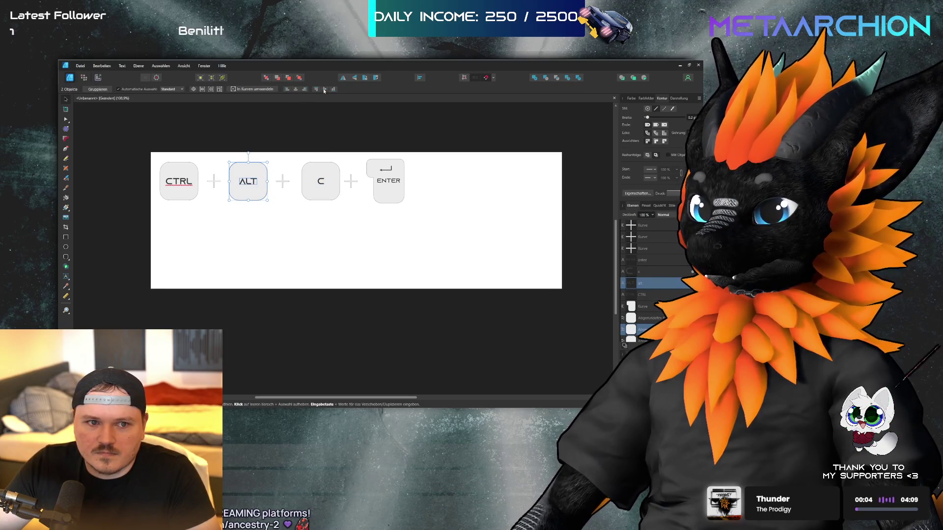
pyautogui.click(165, 173)
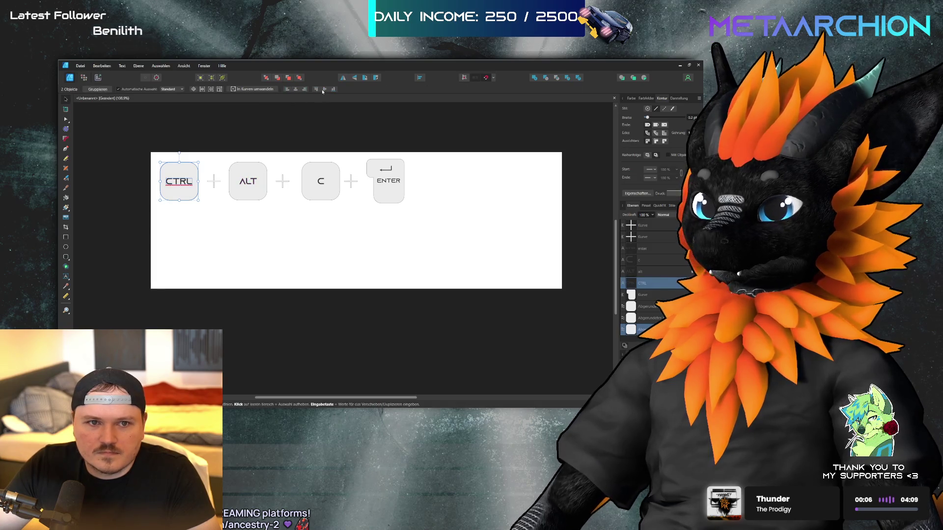
pyautogui.click(152, 198)
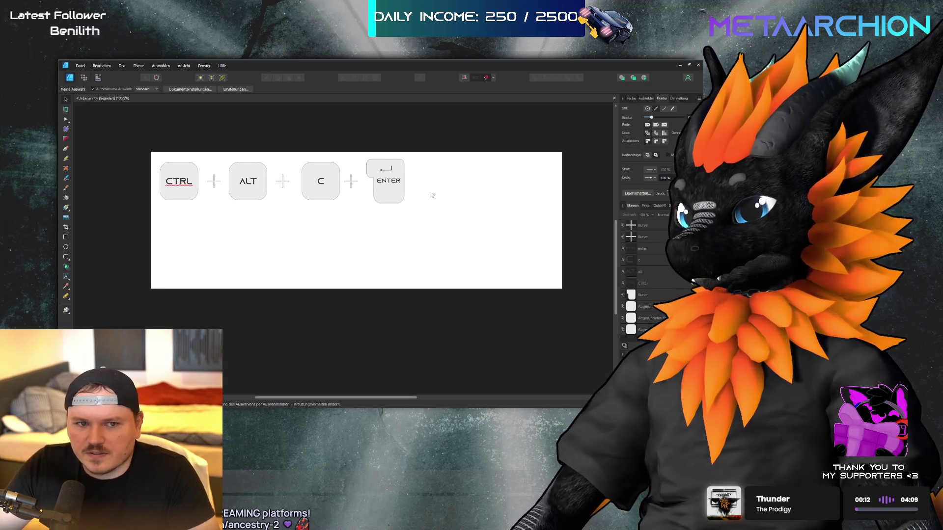
pyautogui.moveTo(422, 211); pyautogui.dragTo(361, 147)
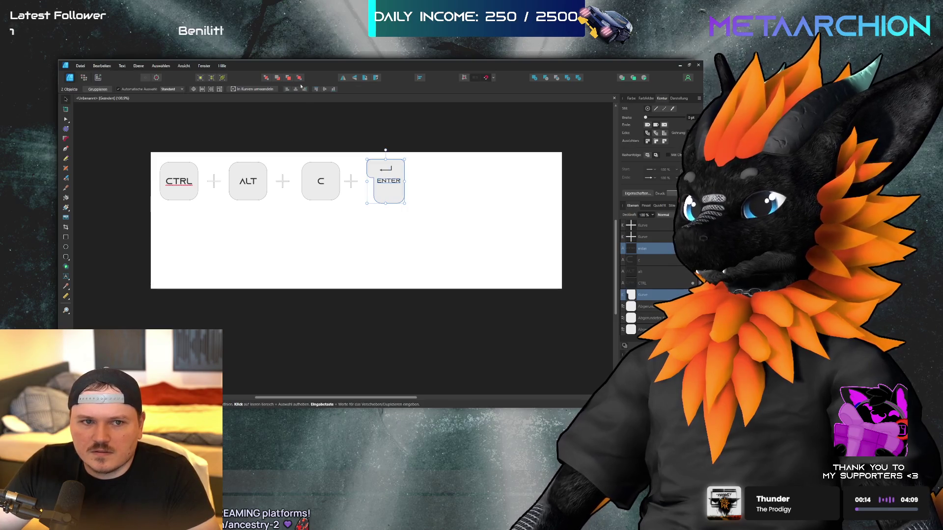
pyautogui.click(344, 127)
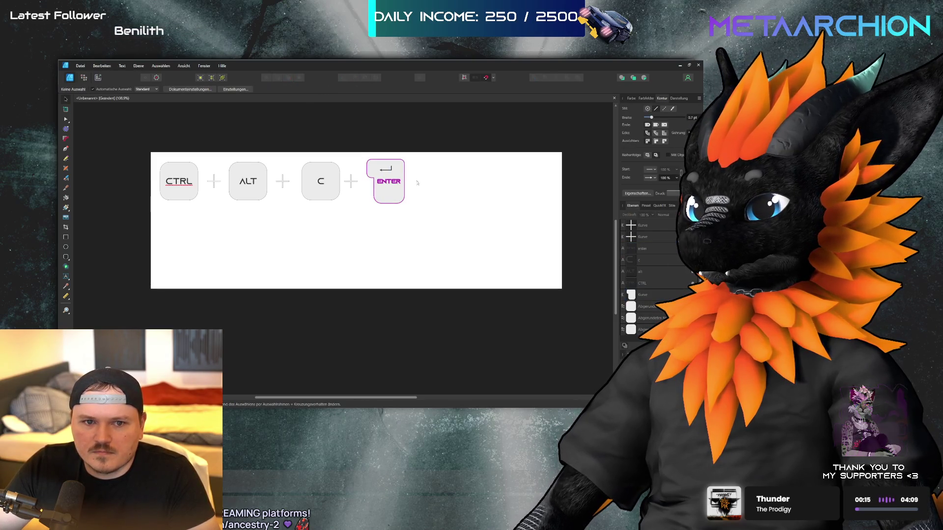
pyautogui.click(384, 172)
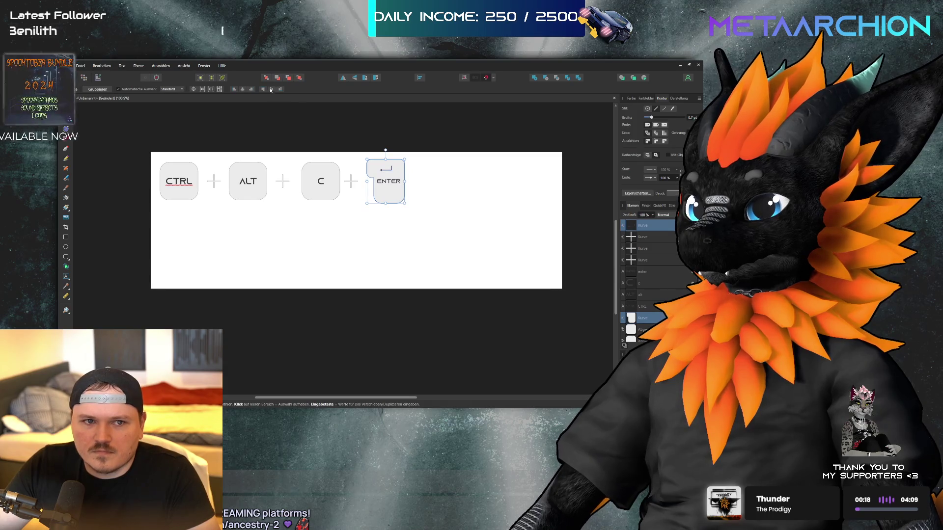
pyautogui.click(490, 166)
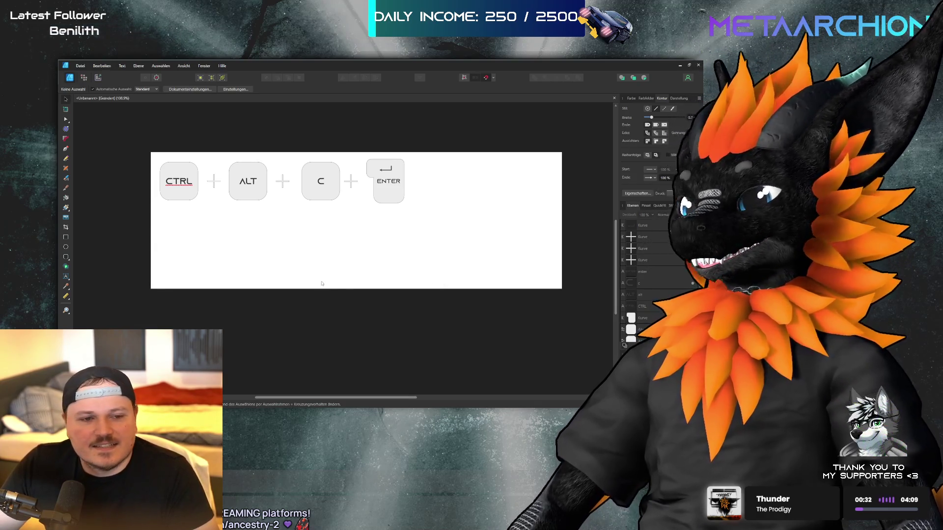
pyautogui.moveTo(146, 150)
pyautogui.mouseDown()
pyautogui.moveTo(197, 189)
pyautogui.moveTo(202, 221)
pyautogui.mouseUp()
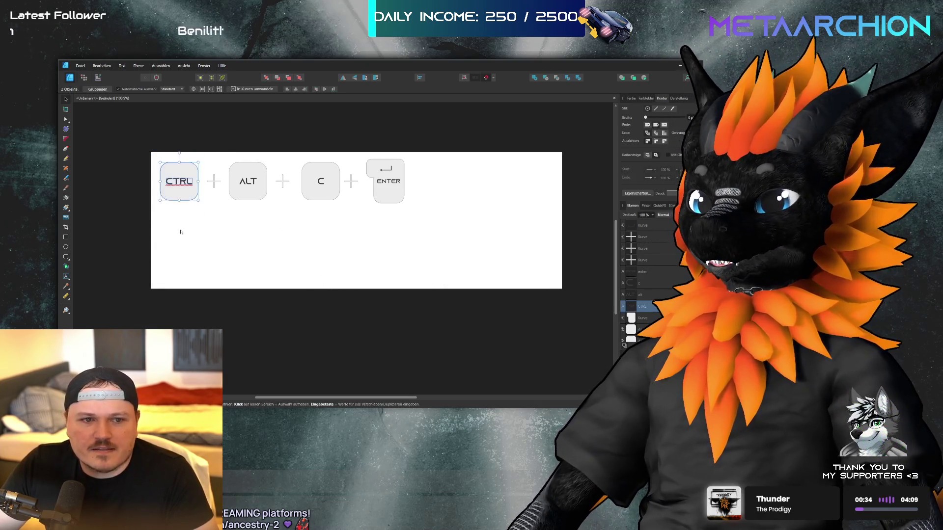
# Copy the C key one row down and relabel it V
pyautogui.click(324, 189)
pyautogui.moveTo(332, 197); pyautogui.dragTo(326, 237)
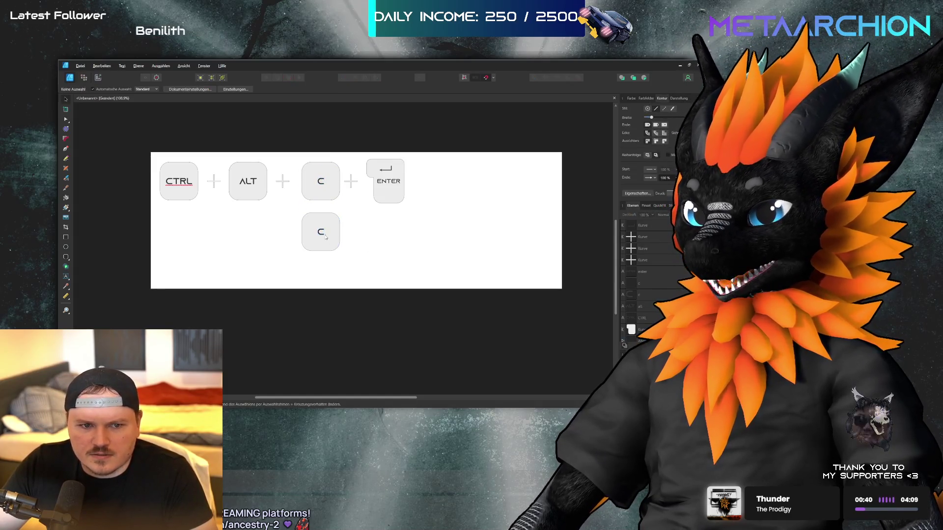
pyautogui.doubleClick(321, 233)
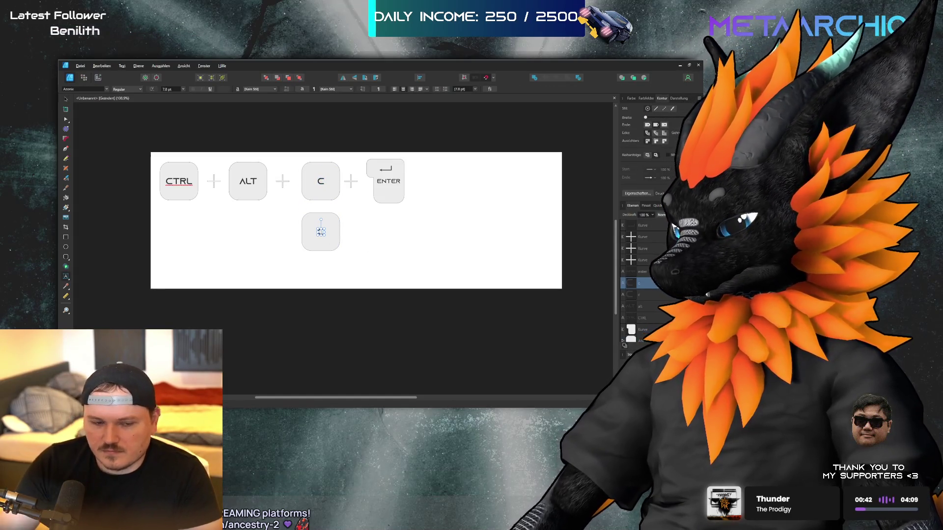
pyautogui.write('v')
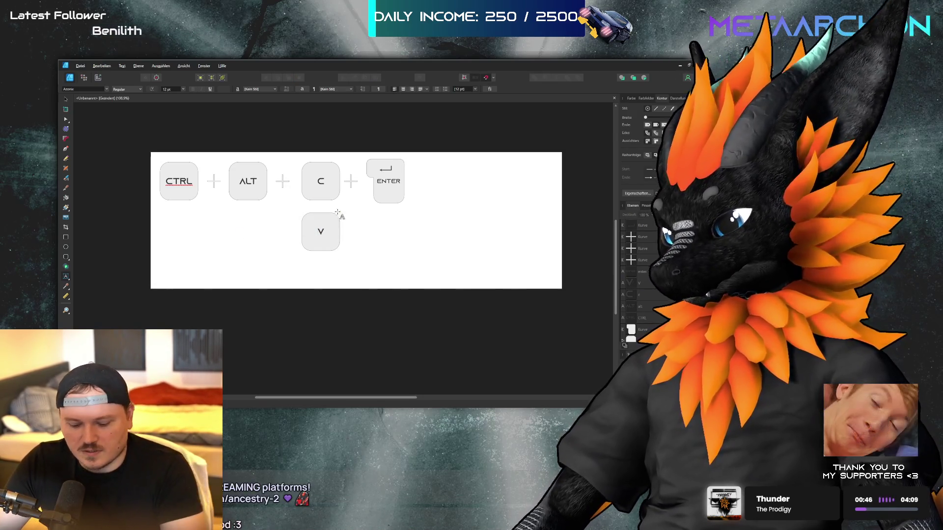
pyautogui.press('Escape')
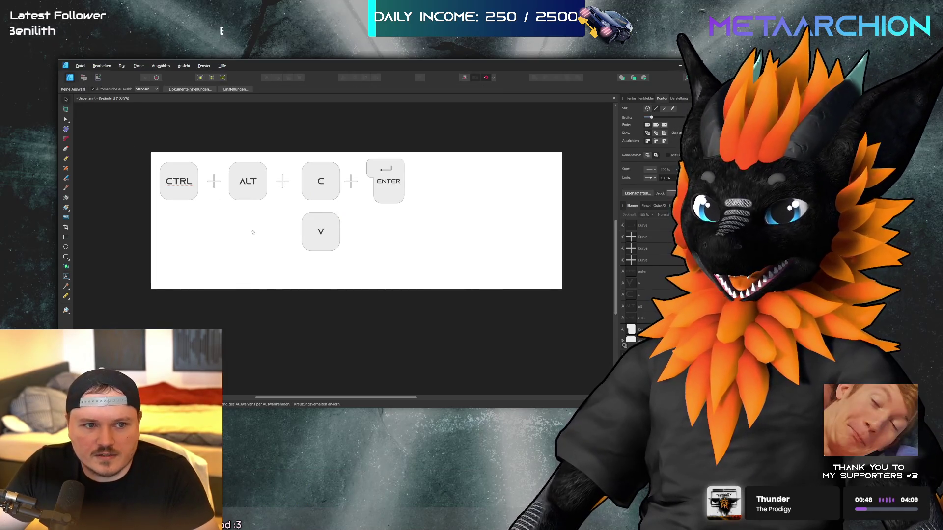
# Copy the ALT key below it, aligned with V, and relabel it SHIFT
pyautogui.click(252, 187)
pyautogui.keyDown('shift'); pyautogui.click(248, 185); pyautogui.keyUp('shift')
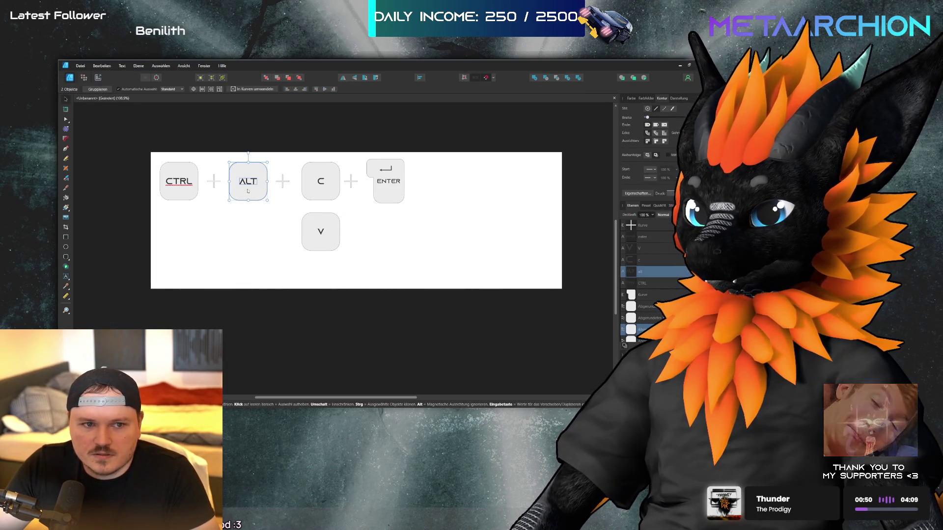
pyautogui.moveTo(250, 194); pyautogui.dragTo(249, 199)
pyautogui.moveTo(250, 248); pyautogui.dragTo(250, 245)
pyautogui.click(280, 274)
pyautogui.doubleClick(250, 233)
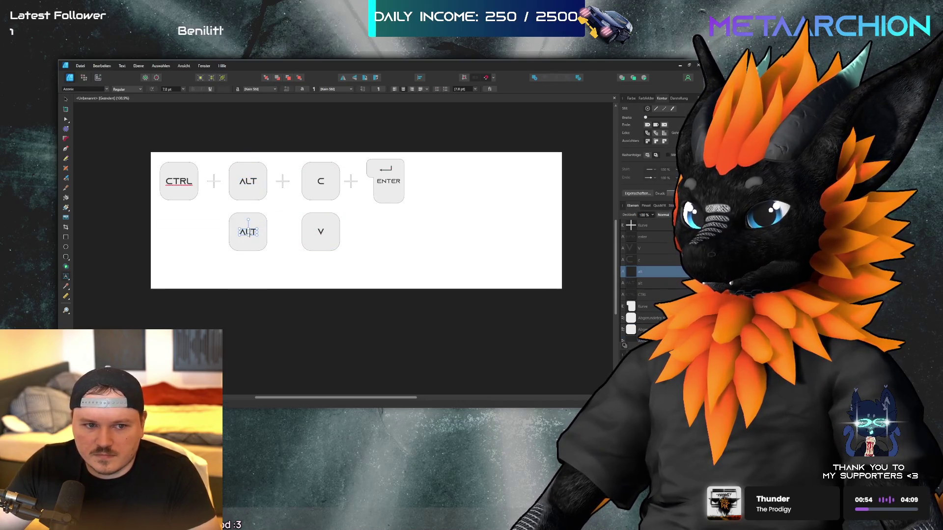
pyautogui.doubleClick(249, 234)
pyautogui.write('SHIFT')
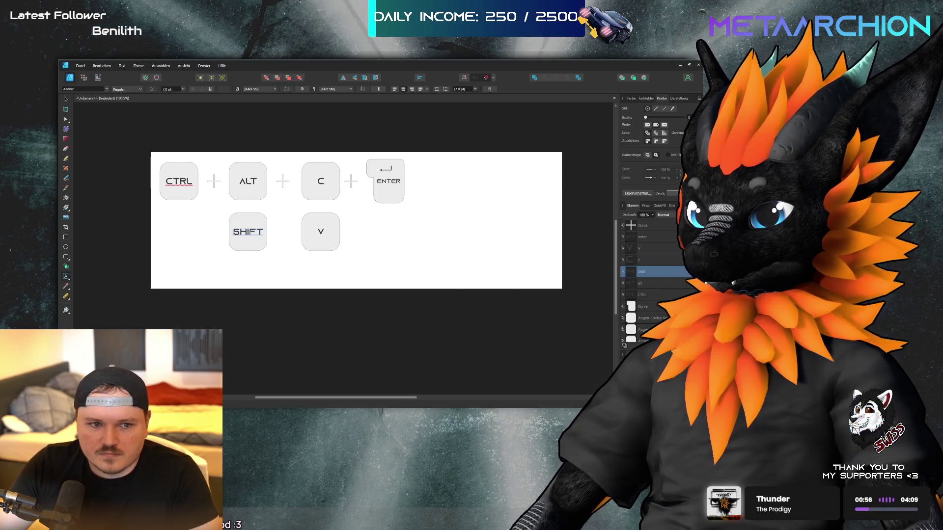
pyautogui.press('Escape')
pyautogui.click(289, 302)
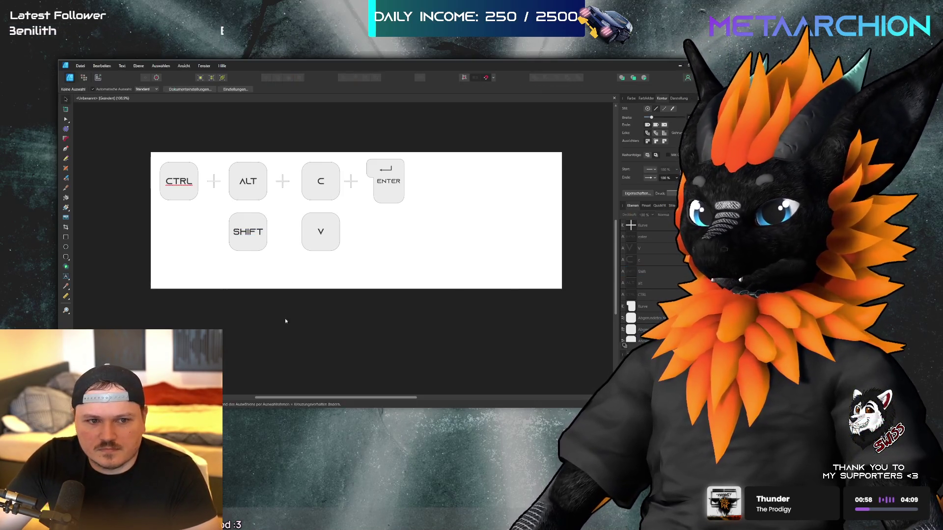
pyautogui.hscroll(2, 288, 312)
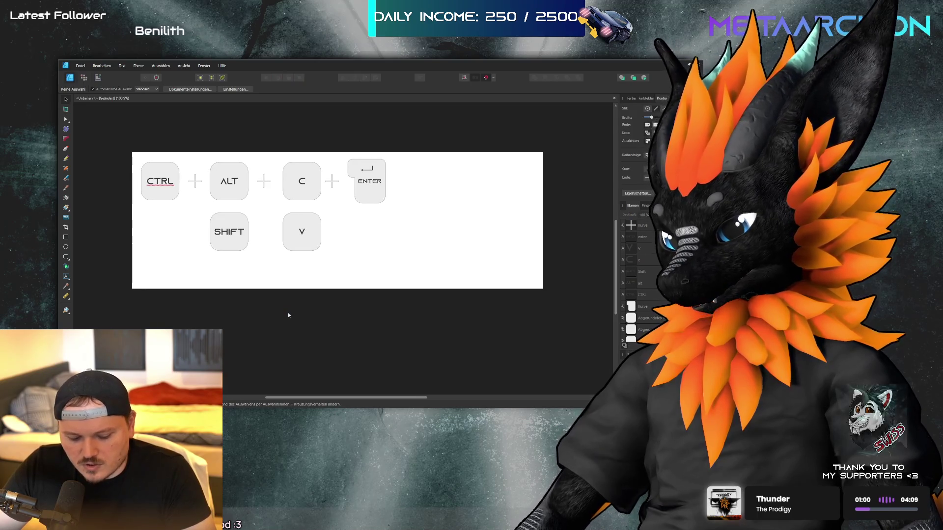
pyautogui.hscroll(-3, 214, 296)
pyautogui.scroll(2, 235, 239)
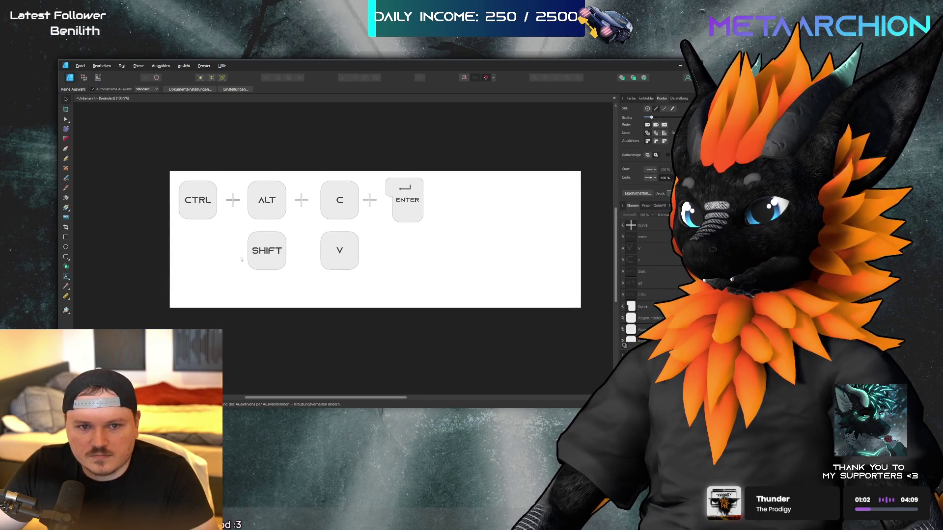
pyautogui.scroll(-2, 239, 250)
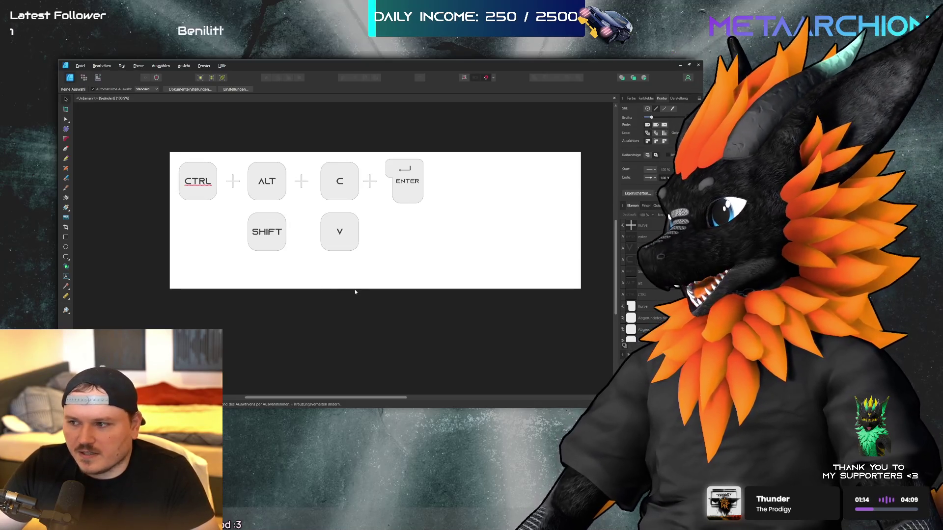
pyautogui.hscroll(1, 355, 289)
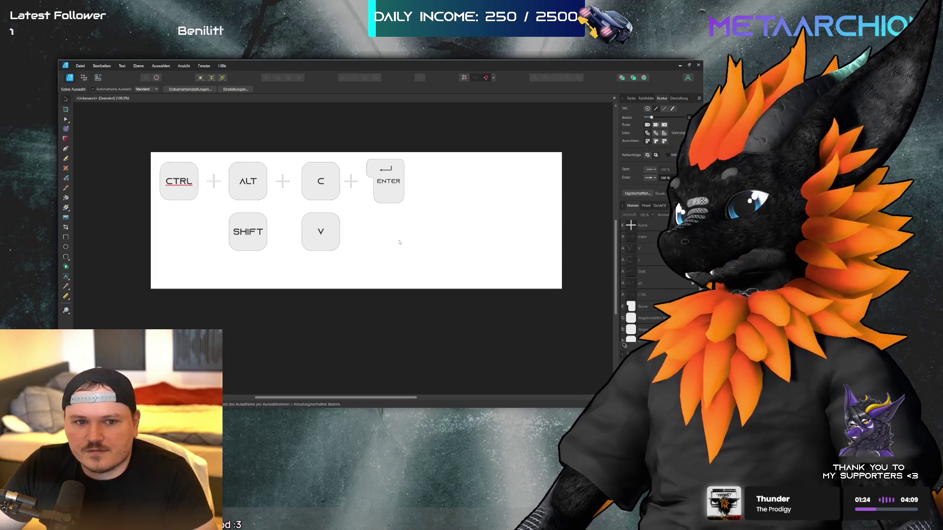
# Copy the V key to its right and relabel it B
pyautogui.click(321, 242)
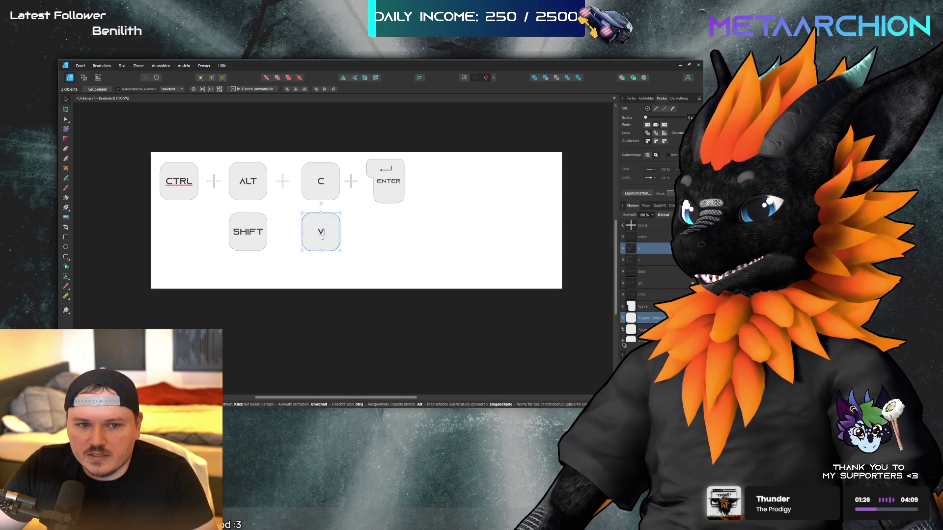
pyautogui.moveTo(321, 236); pyautogui.dragTo(391, 236)
pyautogui.doubleClick(386, 232)
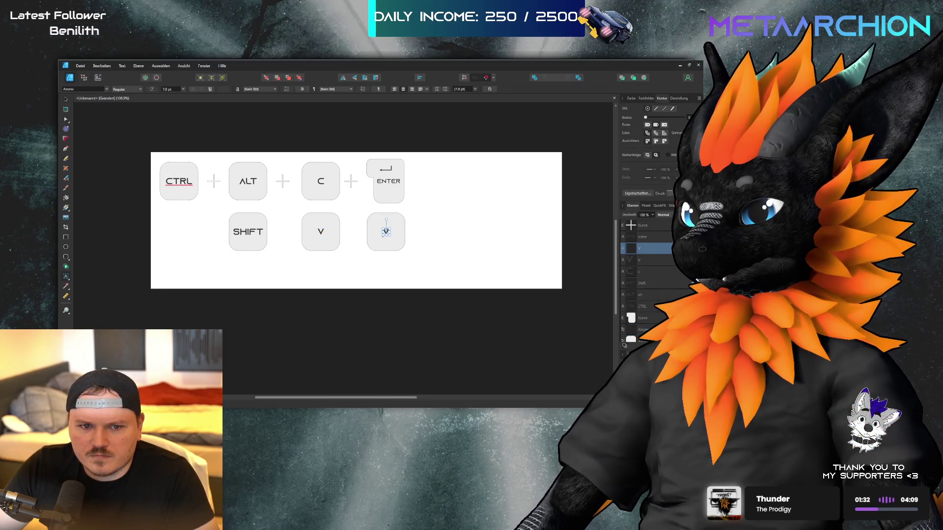
pyautogui.write('b')
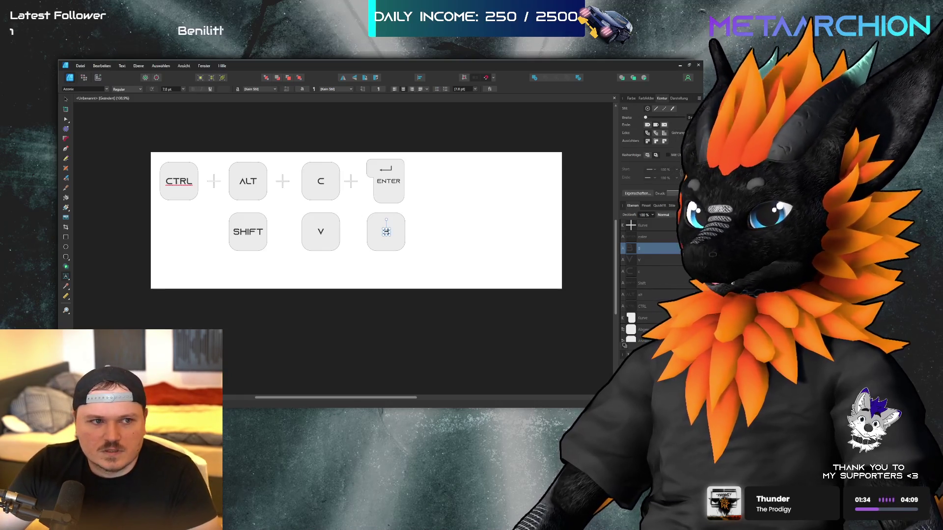
pyautogui.press('Escape')
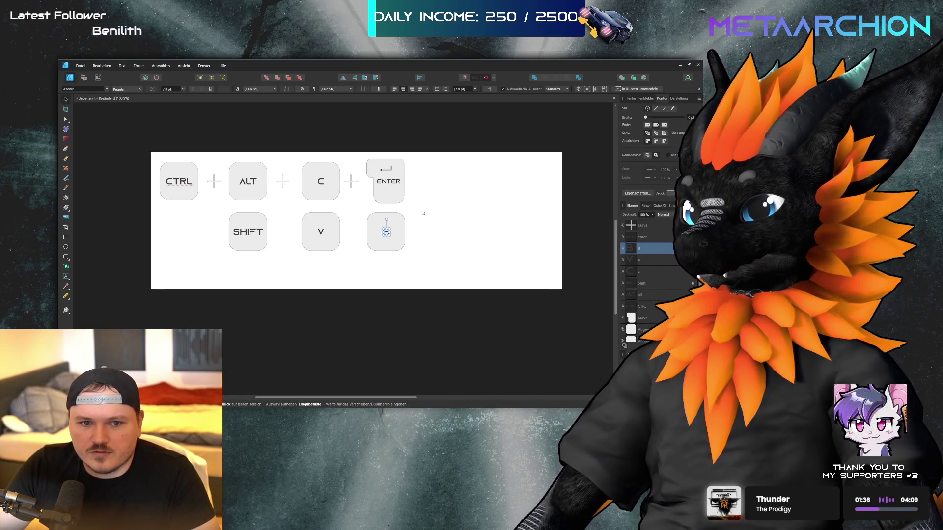
# Copy the B key to its right and relabel it U
pyautogui.moveTo(361, 209); pyautogui.dragTo(422, 265)
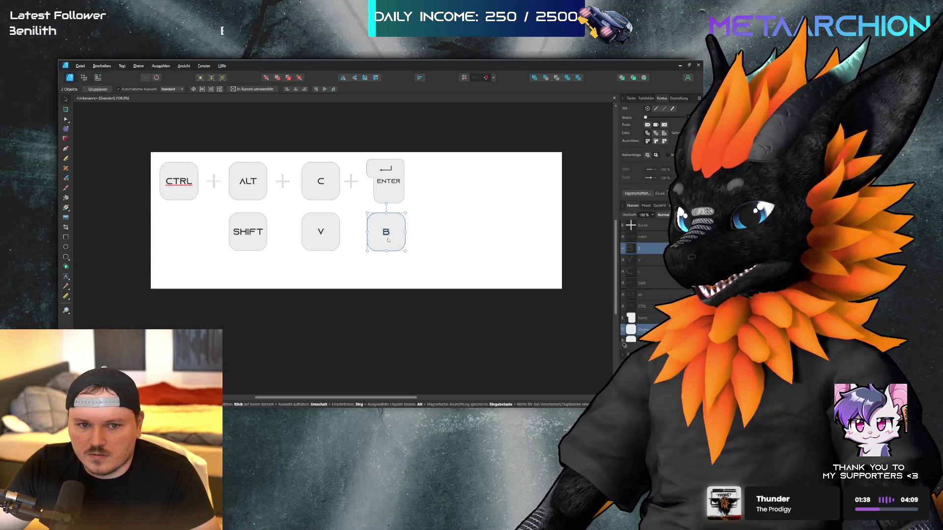
pyautogui.keyDown('ctrl'); pyautogui.moveTo(388, 239); pyautogui.dragTo(445, 240); pyautogui.keyUp('ctrl')
pyautogui.doubleClick(442, 233)
pyautogui.press('BackSpace')
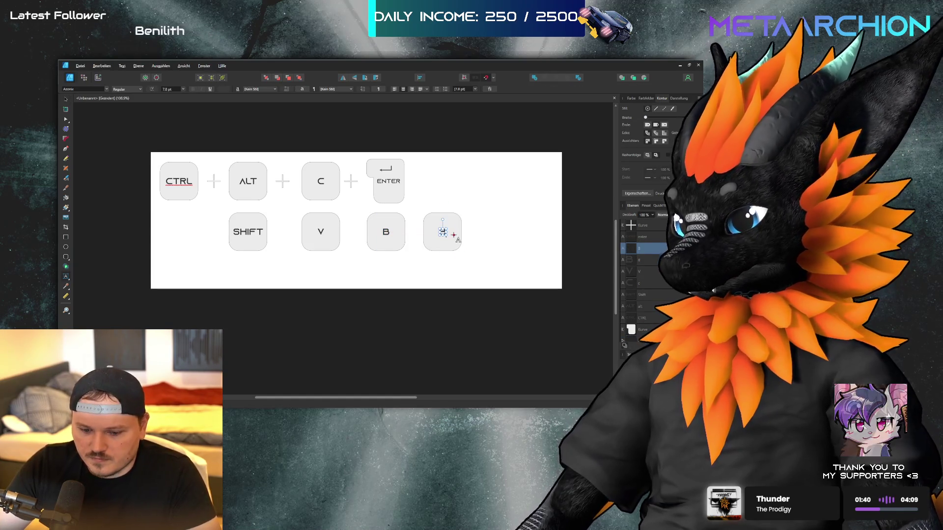
pyautogui.write('U')
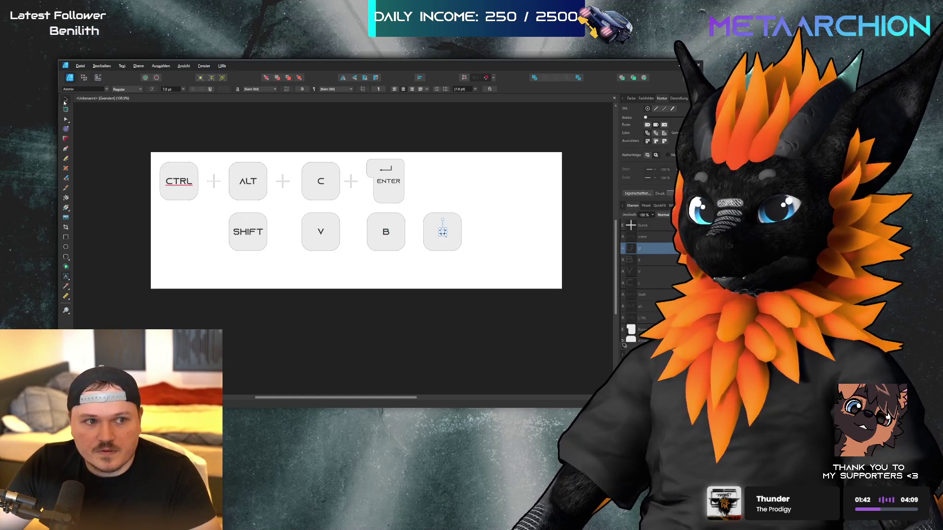
pyautogui.click(64, 100)
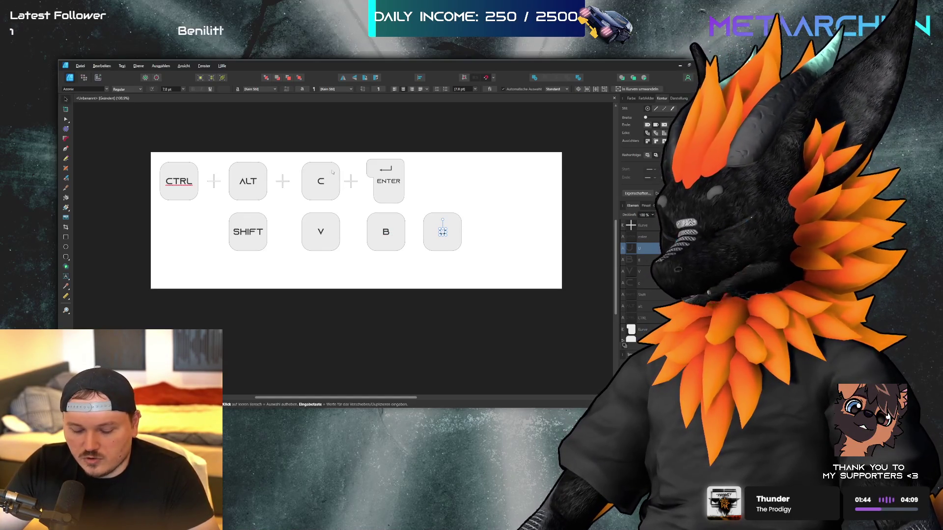
# Copy the U key to its right and relabel it M
pyautogui.click(457, 221)
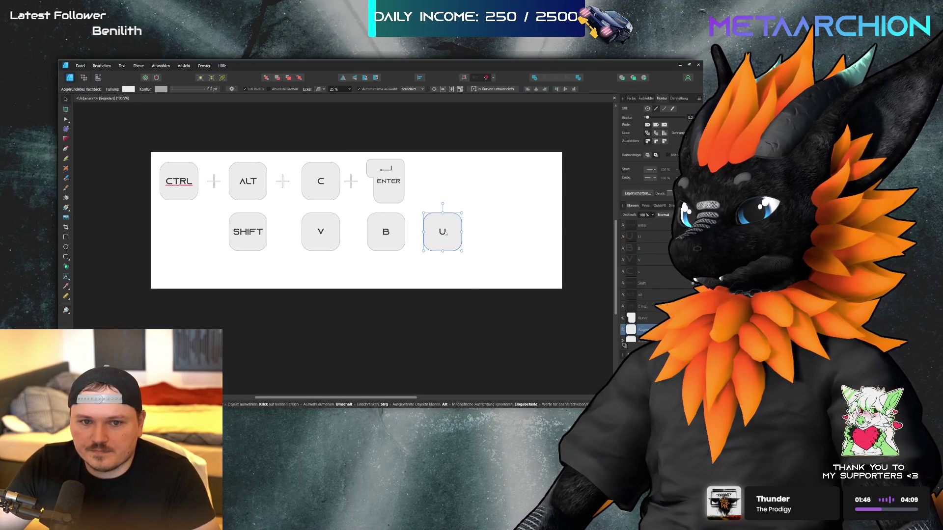
pyautogui.moveTo(445, 233); pyautogui.dragTo(502, 233)
pyautogui.doubleClick(501, 232)
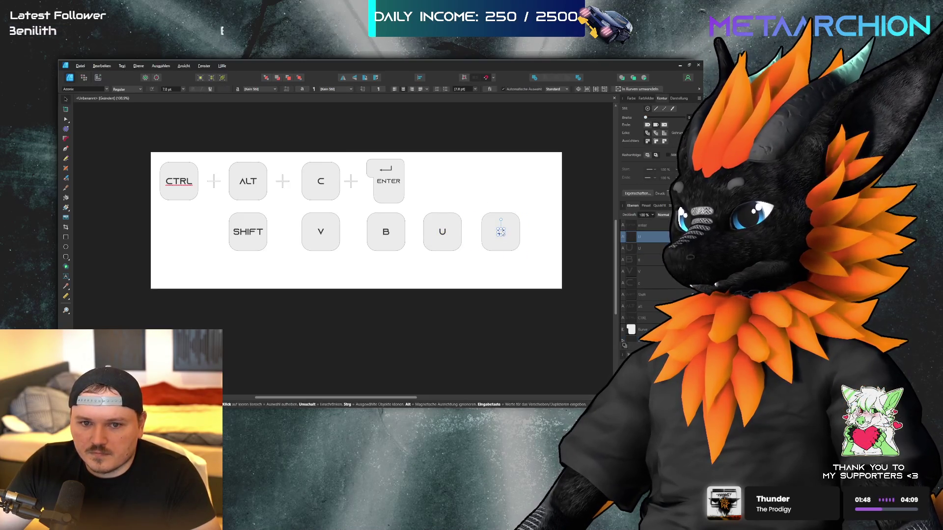
pyautogui.hotkey('ctrl', 'a')
pyautogui.write('M')
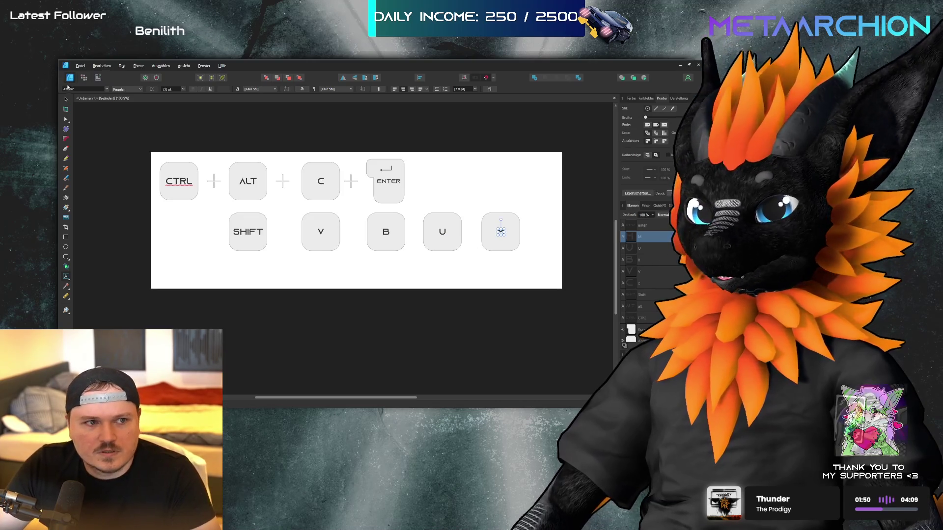
pyautogui.press('Escape')
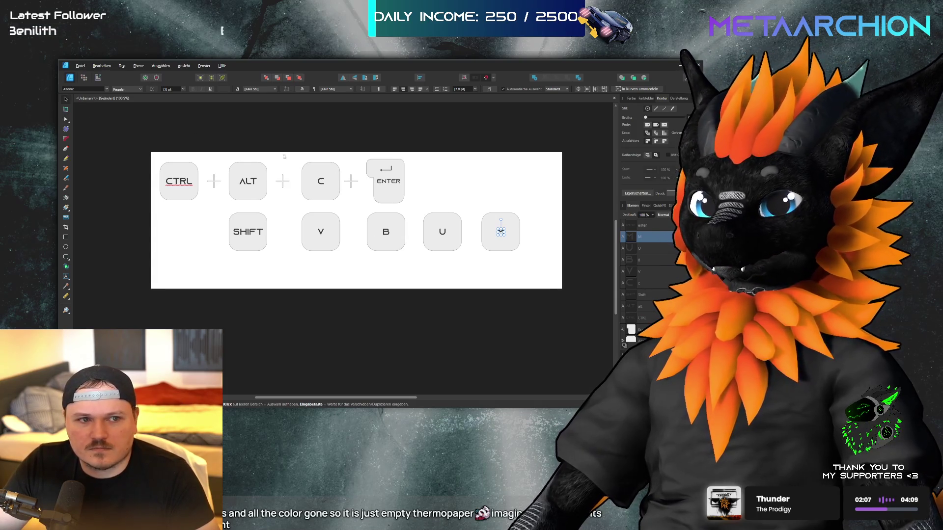
pyautogui.write('M')
# Copy the M key upward above it and relabel it S
pyautogui.click(500, 231)
pyautogui.moveTo(497, 224); pyautogui.dragTo(497, 175)
pyautogui.doubleClick(499, 179)
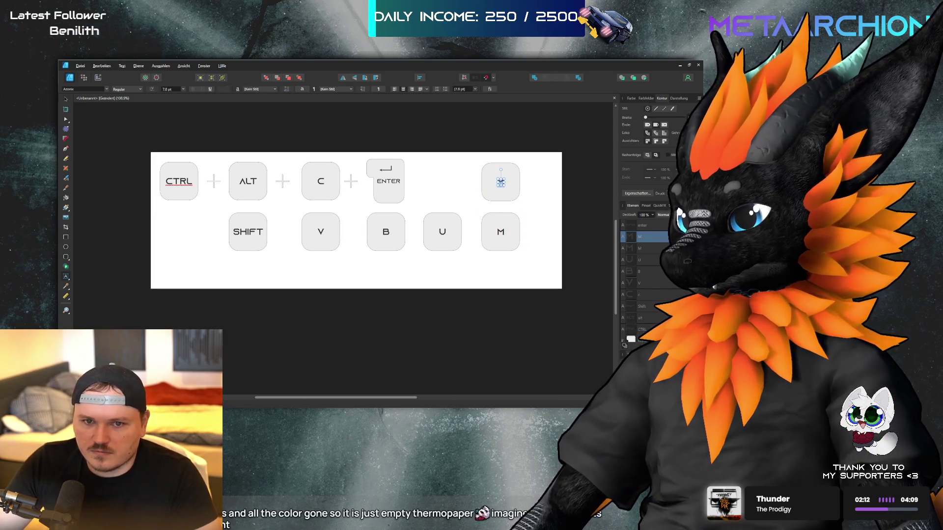
pyautogui.write('S')
pyautogui.click(65, 99)
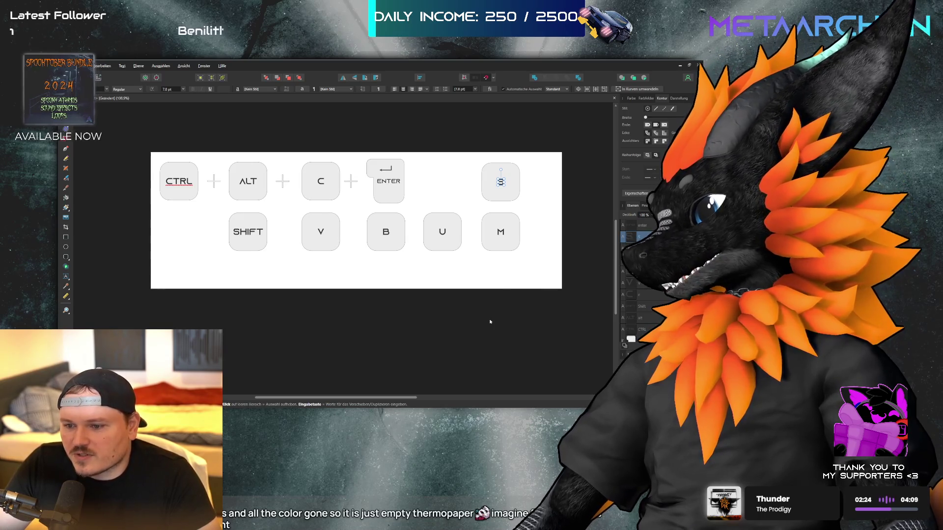
pyautogui.click(563, 272)
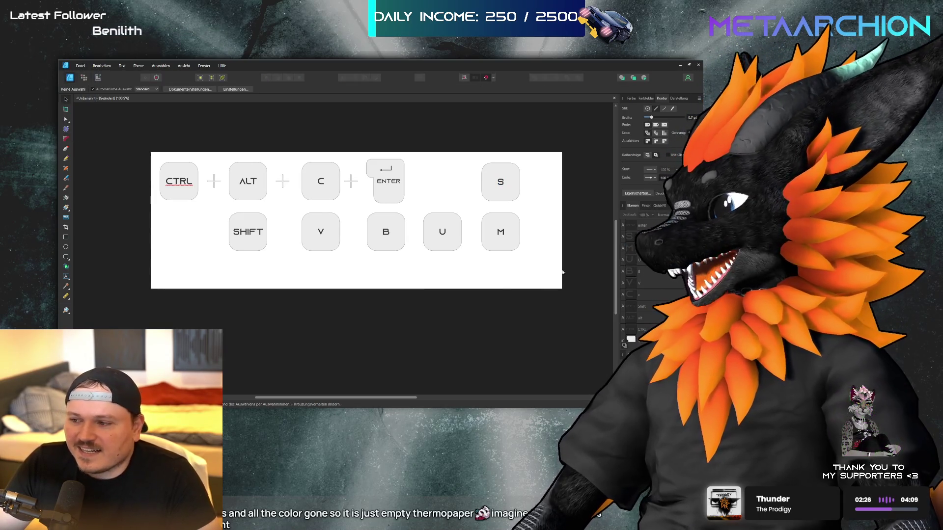
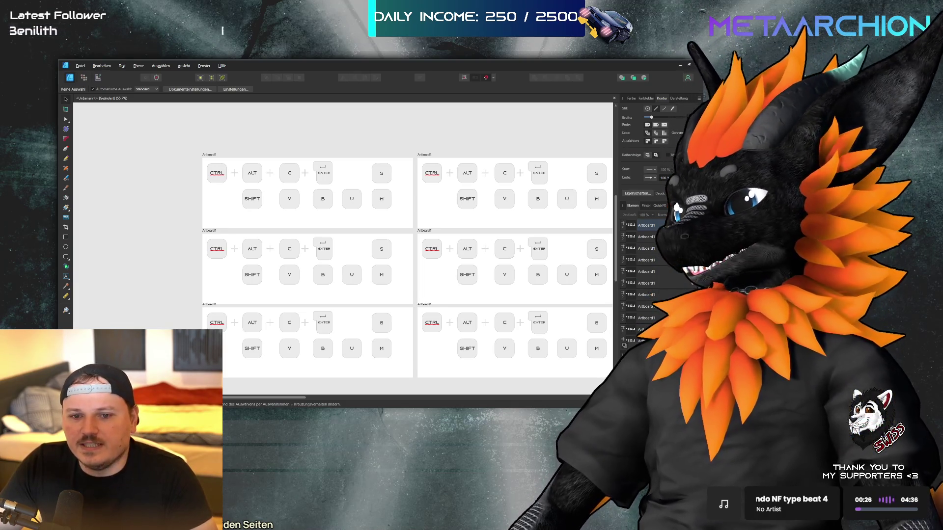
# Insert a blank Artboard2 beside the shortcut grid and nudge it slightly left
pyautogui.scroll(-3, 143, 218)
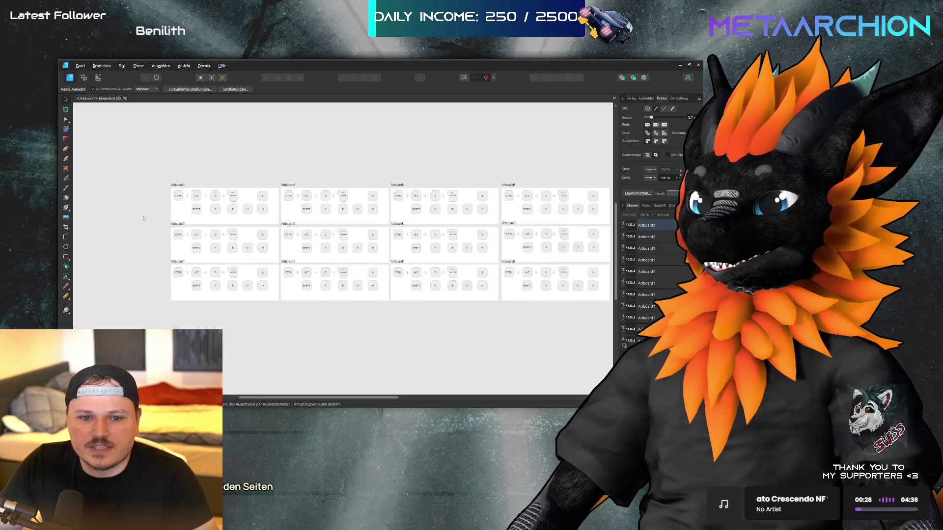
pyautogui.scroll(-1, 144, 218)
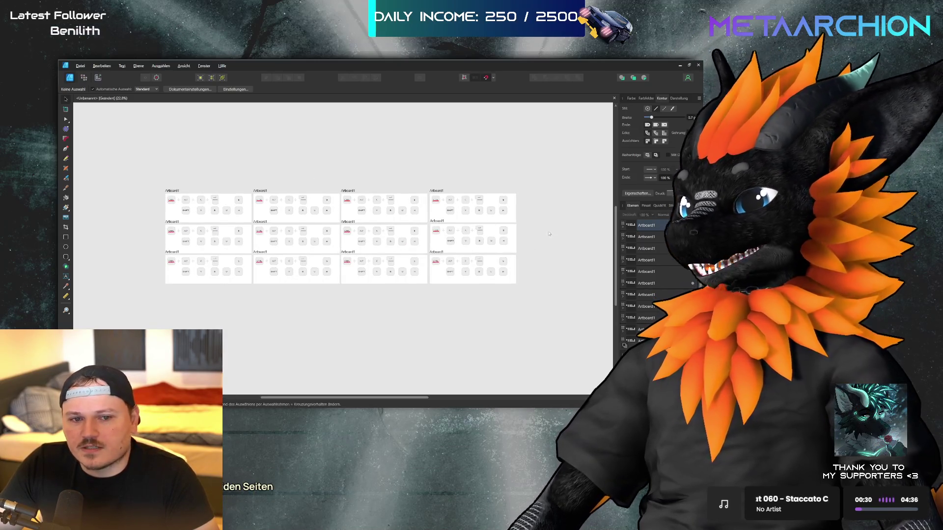
pyautogui.click(66, 109)
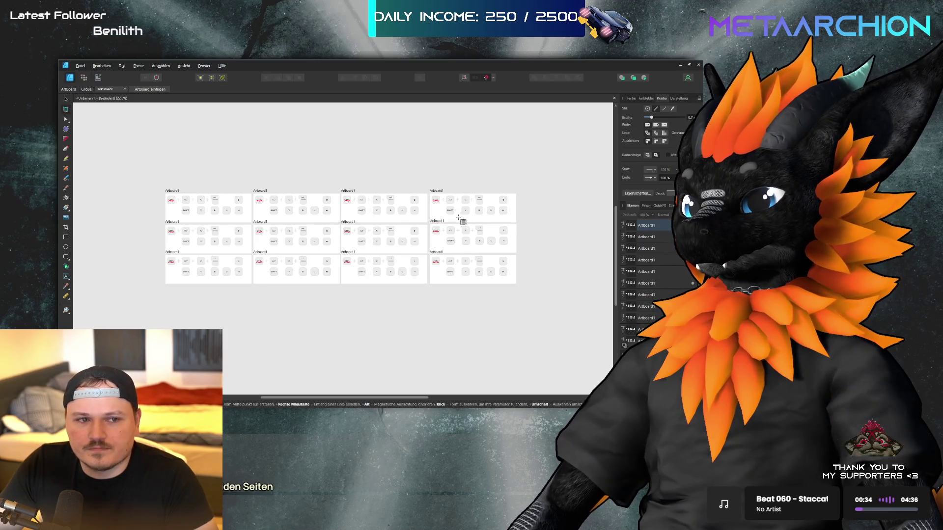
pyautogui.click(545, 206)
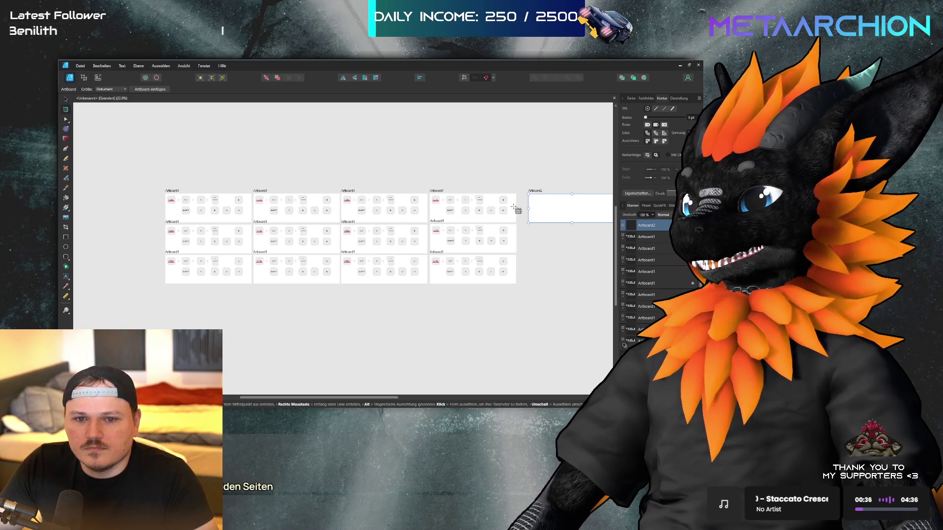
pyautogui.press('v')
pyautogui.moveTo(545, 215); pyautogui.dragTo(537, 215)
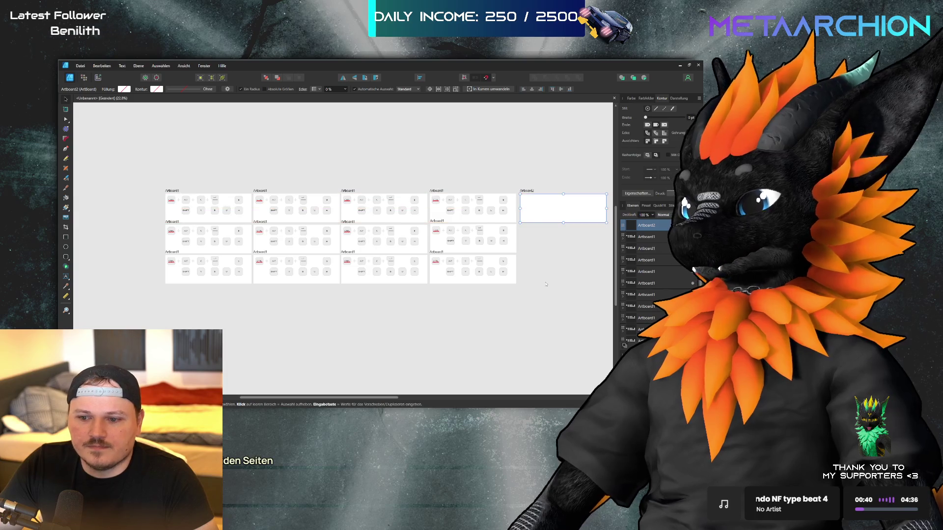
pyautogui.click(547, 285)
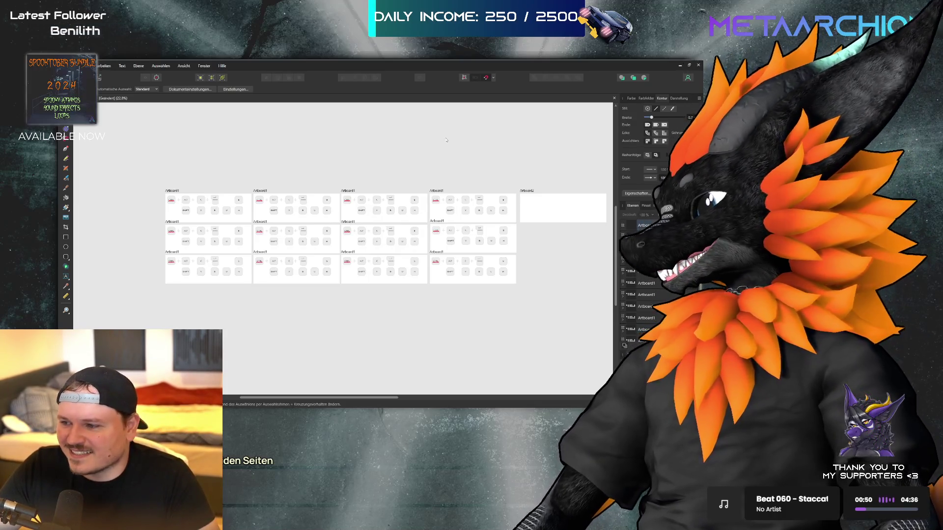
pyautogui.scroll(5, 152, 207)
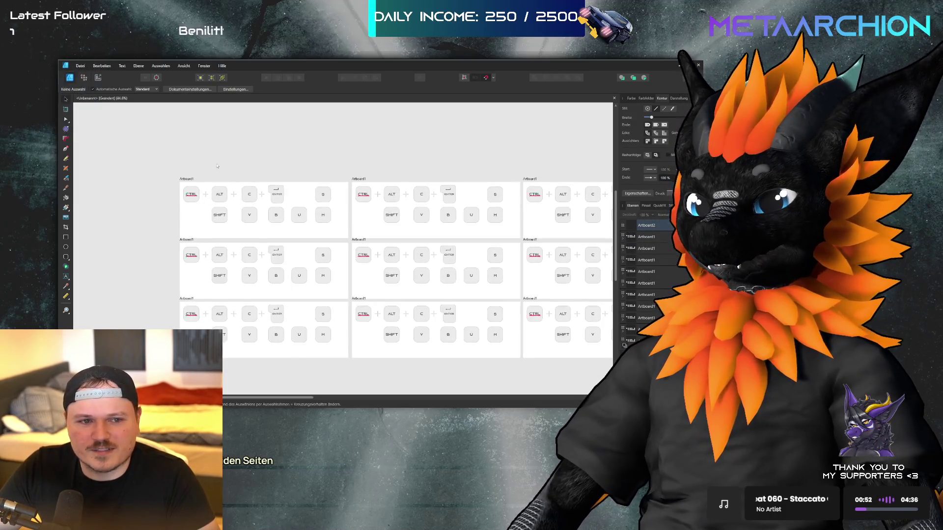
pyautogui.scroll(-1, 433, 208)
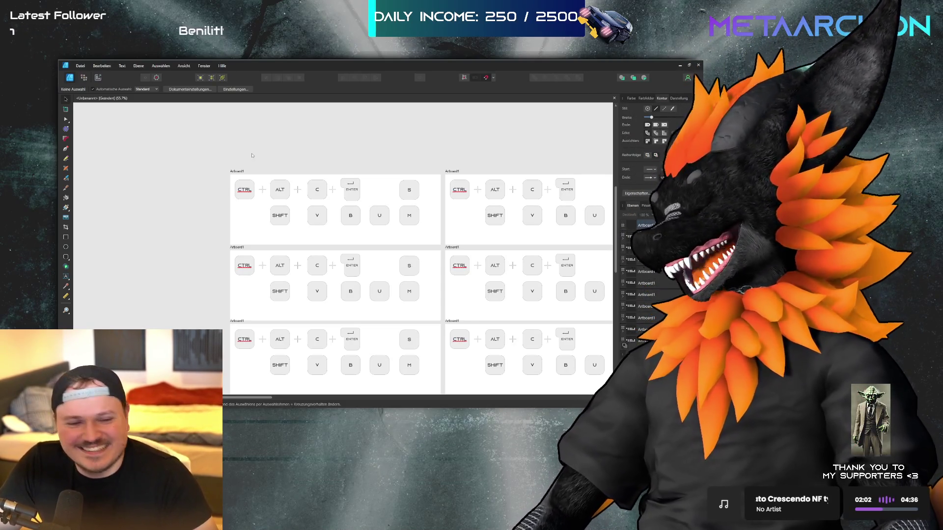
pyautogui.press('alt')
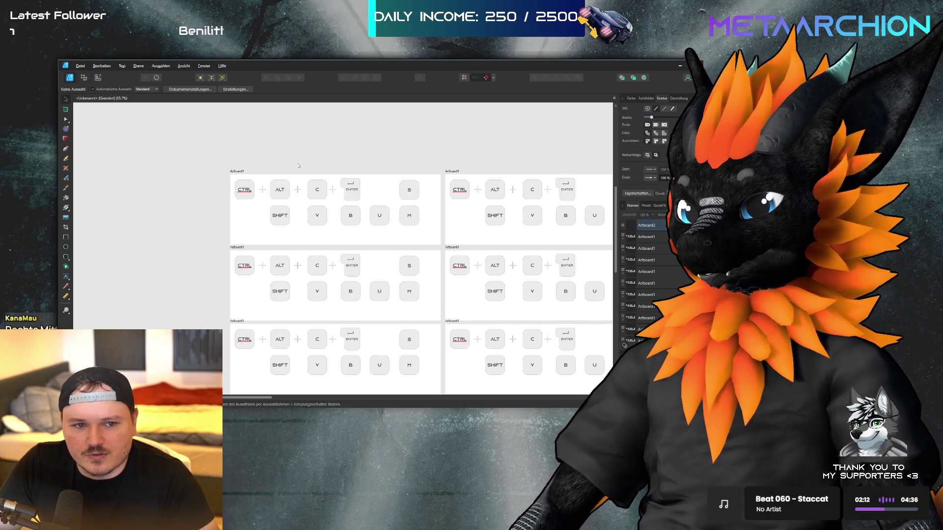
pyautogui.click(276, 189)
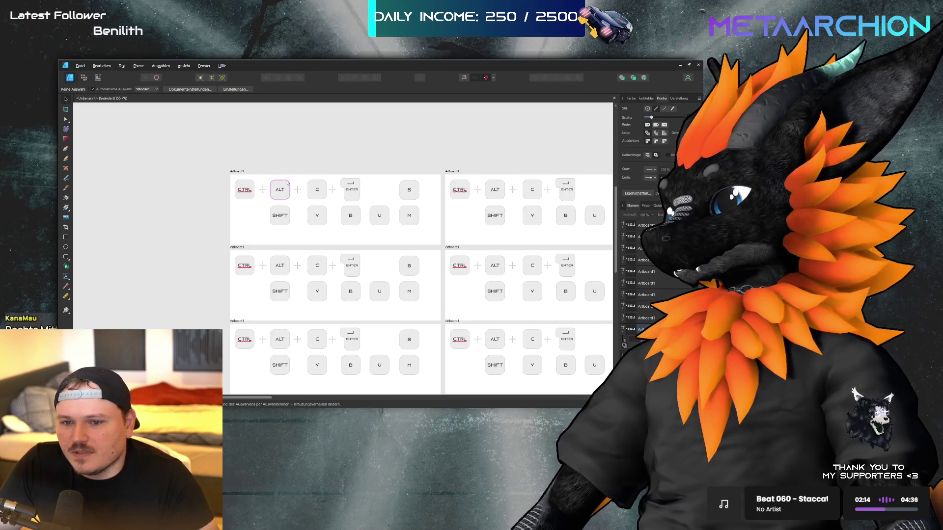
# Pan across the canvas to bring the whole duplicated artboard grid into view
pyautogui.scroll(-3, 277, 184)
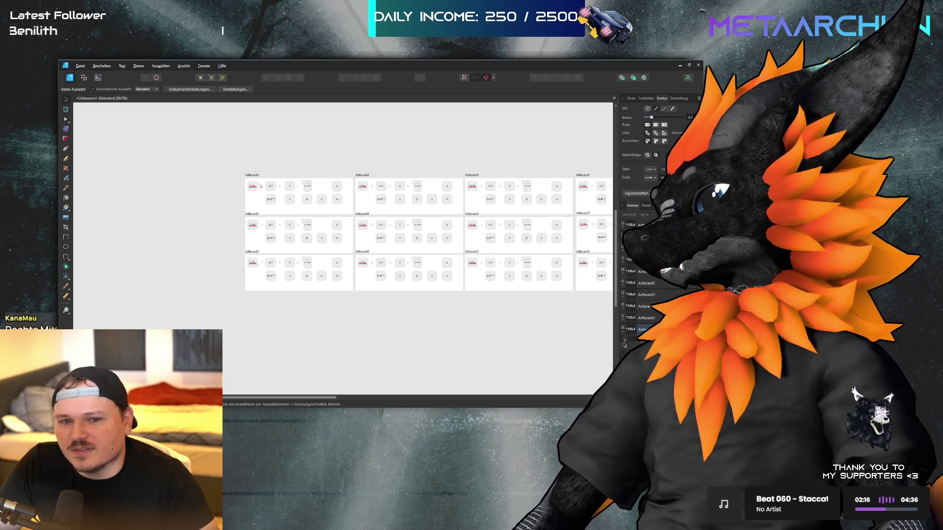
pyautogui.hscroll(-3, 261, 186)
pyautogui.moveTo(217, 146)
pyautogui.mouseDown()
pyautogui.moveTo(348, 317)
pyautogui.moveTo(305, 200)
pyautogui.moveTo(274, 219)
pyautogui.mouseUp()
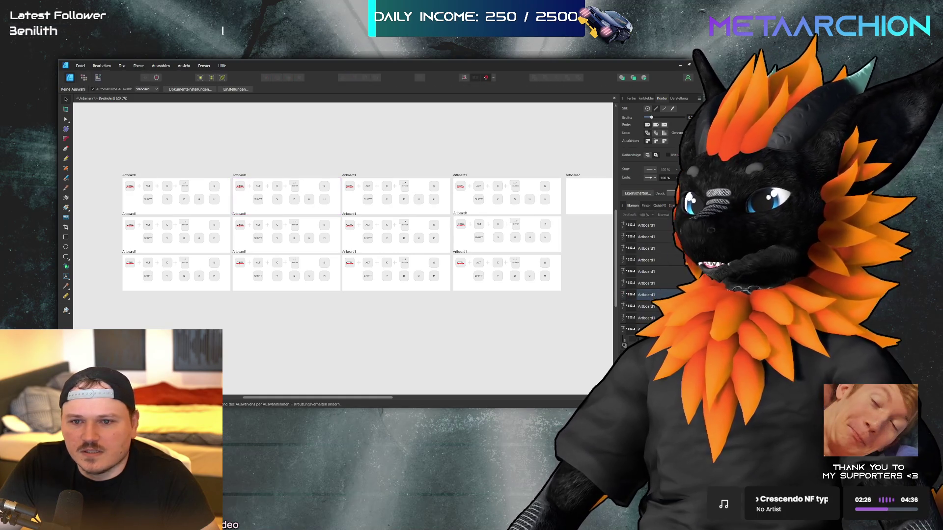
pyautogui.scroll(2, 633, 231)
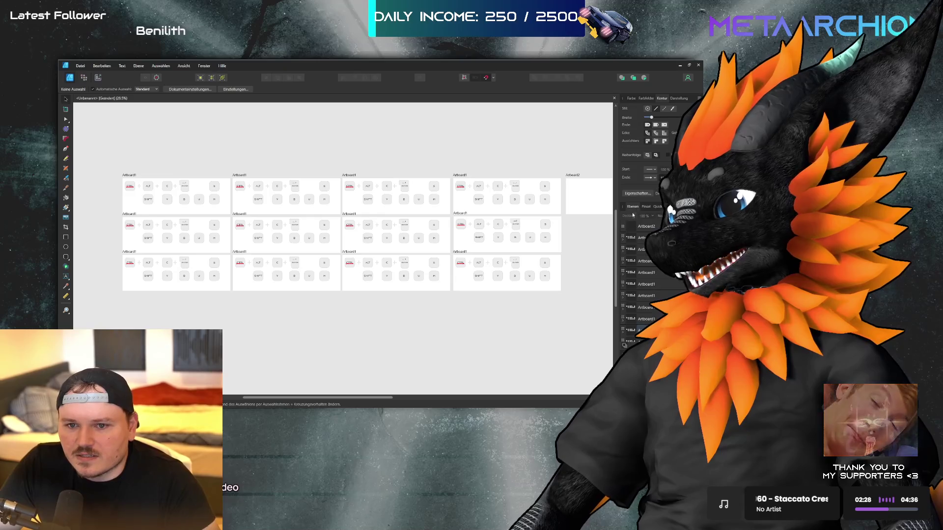
pyautogui.click(654, 238)
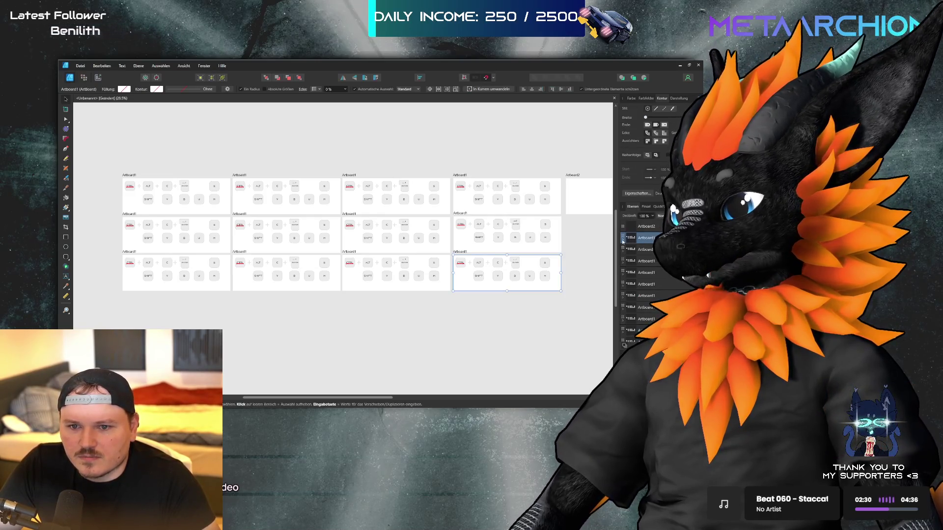
pyautogui.click(444, 257)
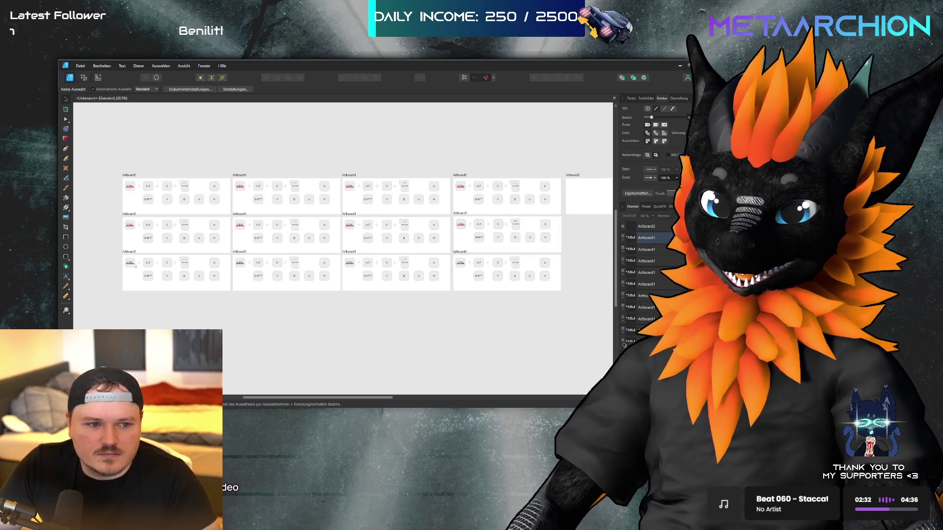
pyautogui.click(132, 264)
# Delete the duplicate top-row and lower-row artboards, moving Artboard2 next to Artboard1
pyautogui.moveTo(563, 174)
pyautogui.mouseDown()
pyautogui.moveTo(454, 293)
pyautogui.moveTo(233, 316)
pyautogui.moveTo(232, 297)
pyautogui.moveTo(220, 299)
pyautogui.mouseUp()
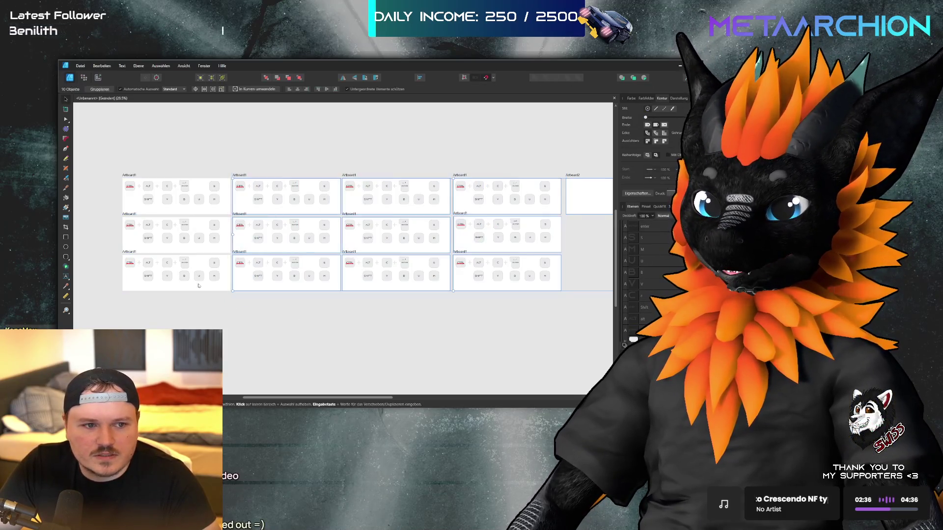
pyautogui.moveTo(114, 218)
pyautogui.mouseDown()
pyautogui.moveTo(231, 301)
pyautogui.moveTo(580, 326)
pyautogui.mouseUp()
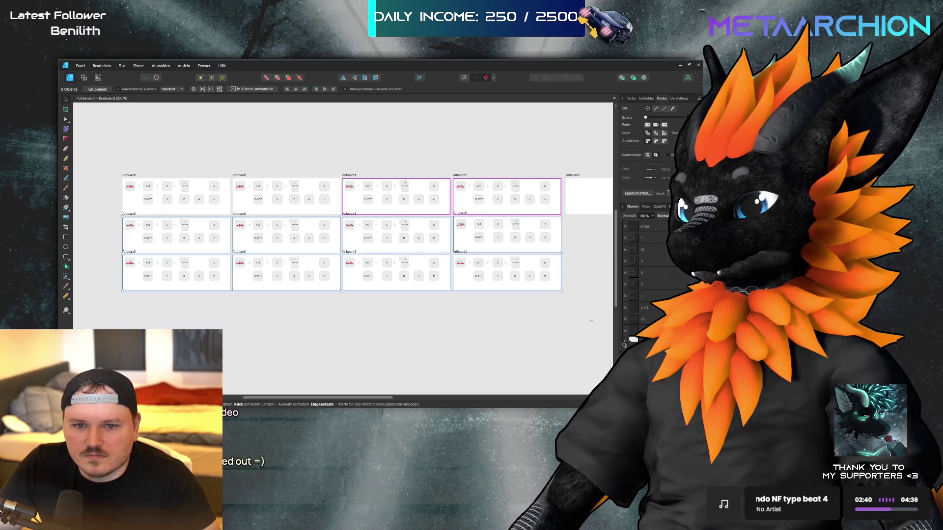
pyautogui.moveTo(232, 167)
pyautogui.mouseDown()
pyautogui.moveTo(426, 223)
pyautogui.moveTo(584, 215)
pyautogui.moveTo(563, 216)
pyautogui.mouseUp()
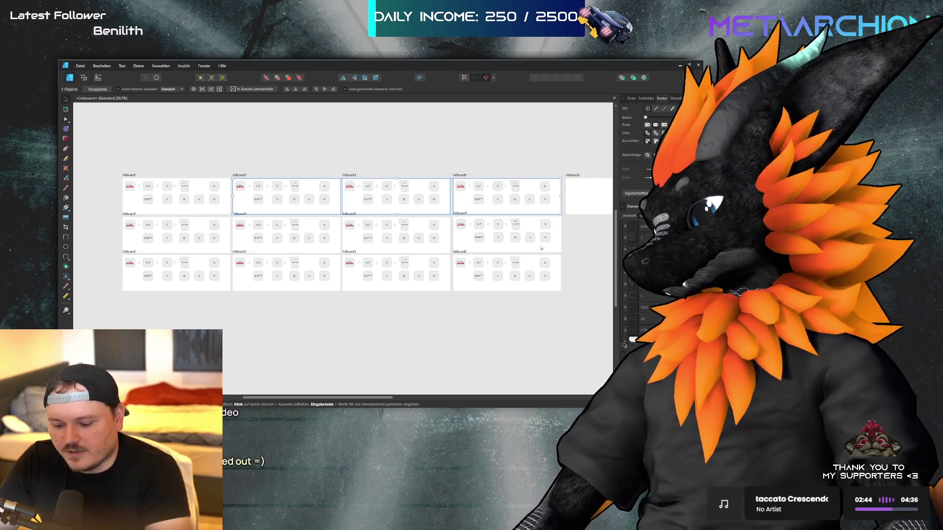
pyautogui.press('Delete')
pyautogui.moveTo(567, 216)
pyautogui.mouseDown()
pyautogui.moveTo(277, 311)
pyautogui.moveTo(233, 215)
pyautogui.mouseUp()
pyautogui.moveTo(586, 220); pyautogui.dragTo(110, 309)
pyautogui.press('Delete')
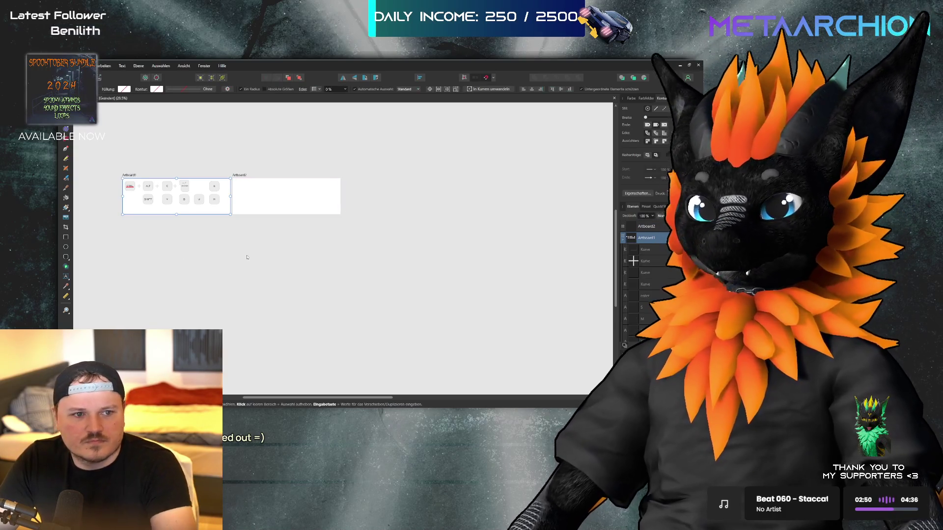
# Alt-drag empty Artboard2 copies into a column, then duplicate that column rightward
pyautogui.click(267, 192)
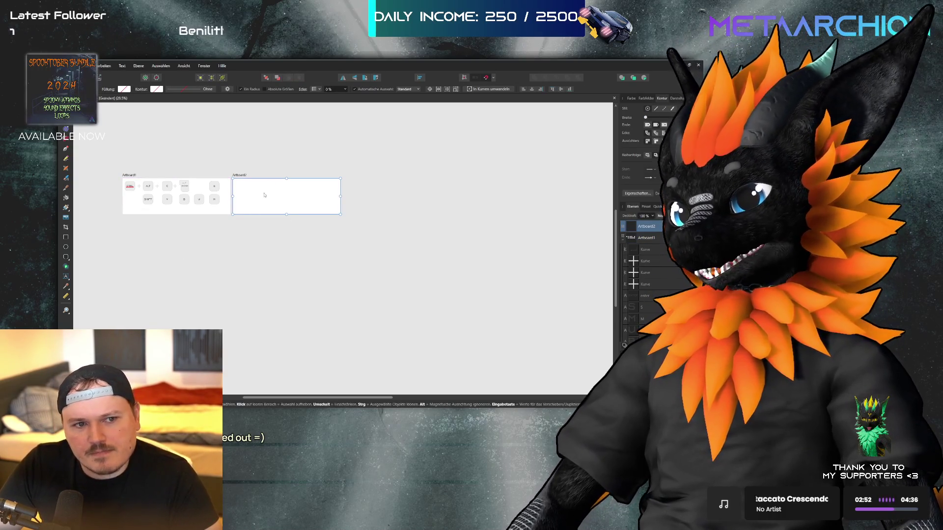
pyautogui.moveTo(264, 199)
pyautogui.mouseDown()
pyautogui.moveTo(263, 244)
pyautogui.moveTo(263, 234)
pyautogui.mouseUp()
pyautogui.moveTo(259, 202); pyautogui.dragTo(141, 243)
pyautogui.moveTo(273, 244)
pyautogui.mouseDown()
pyautogui.moveTo(163, 282)
pyautogui.moveTo(158, 336)
pyautogui.moveTo(159, 322)
pyautogui.moveTo(294, 213)
pyautogui.moveTo(280, 203)
pyautogui.moveTo(282, 318)
pyautogui.mouseUp()
pyautogui.moveTo(360, 154)
pyautogui.mouseDown()
pyautogui.moveTo(261, 362)
pyautogui.moveTo(234, 366)
pyautogui.mouseUp()
pyautogui.moveTo(261, 221)
pyautogui.mouseDown()
pyautogui.moveTo(375, 201)
pyautogui.moveTo(485, 200)
pyautogui.mouseUp()
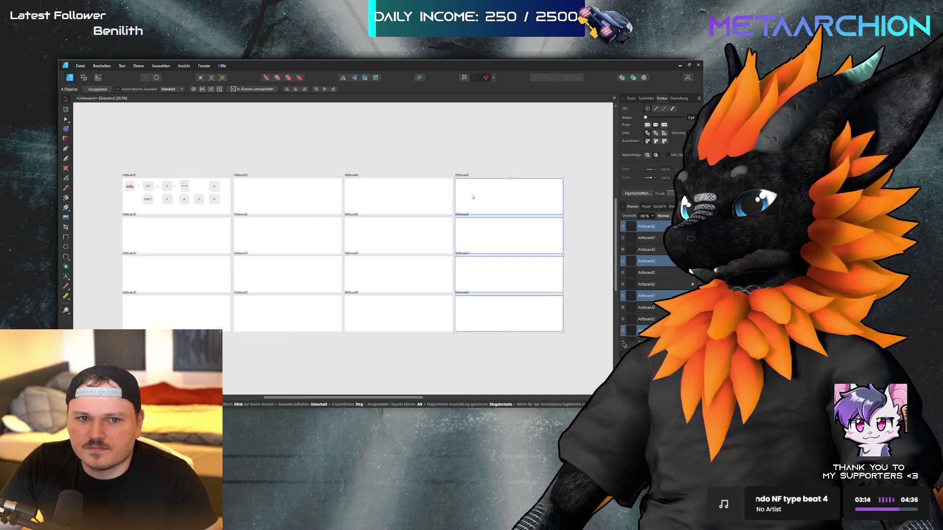
pyautogui.hotkey('ctrl', 'd')
# Group the CTRL key's shape and label
pyautogui.scroll(2, 109, 187)
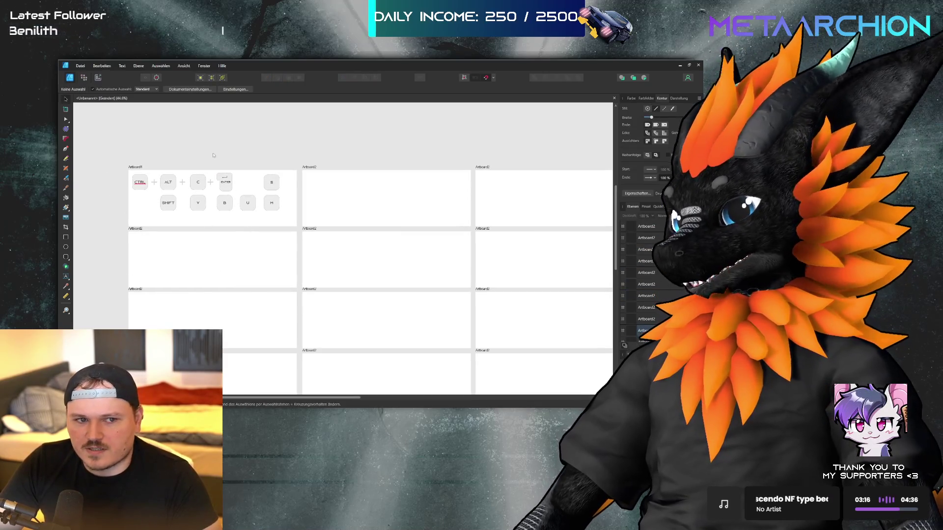
pyautogui.scroll(5, 127, 184)
pyautogui.click(274, 185)
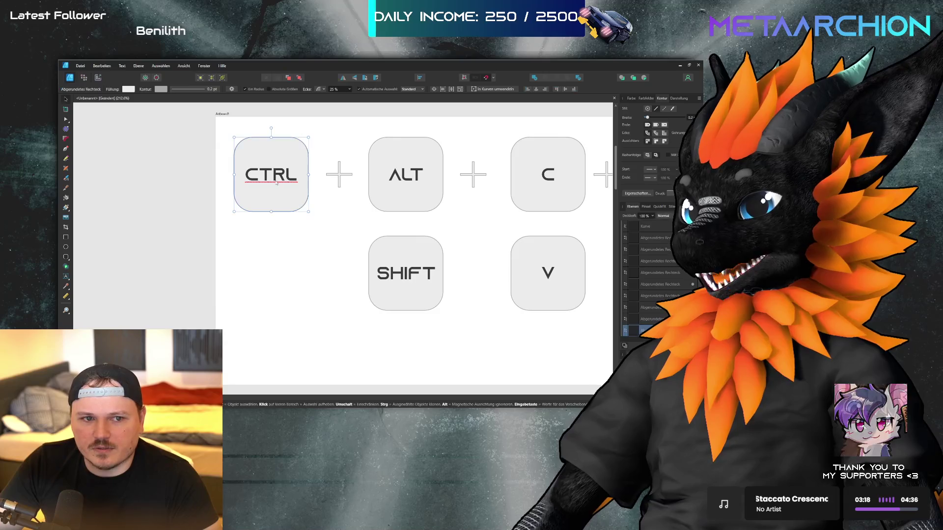
pyautogui.scroll(-2, 275, 185)
pyautogui.hotkey('ctrl', 'd')
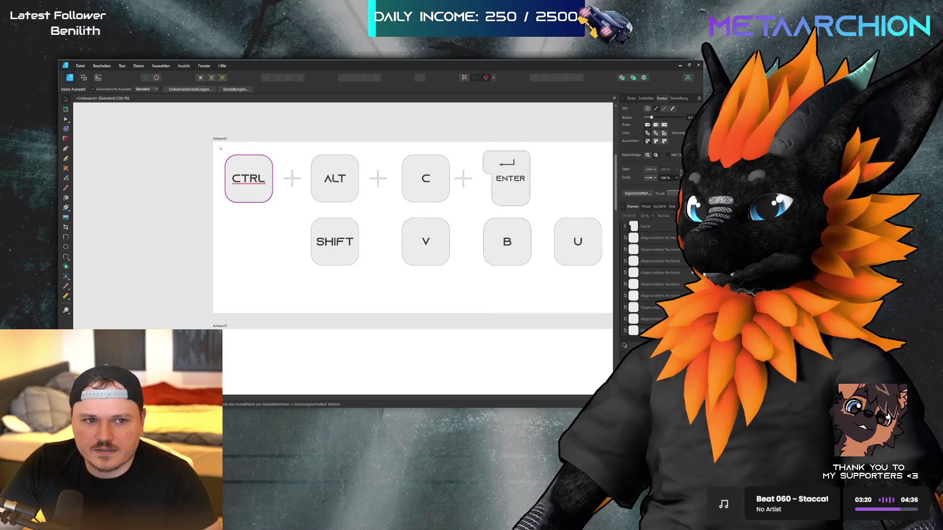
pyautogui.moveTo(221, 150); pyautogui.dragTo(280, 213)
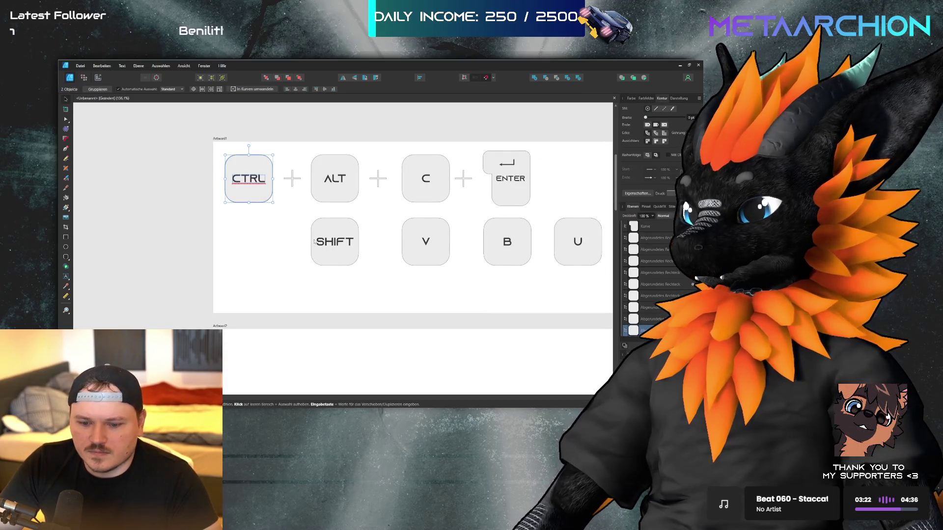
pyautogui.hotkey('ctrl', 'g')
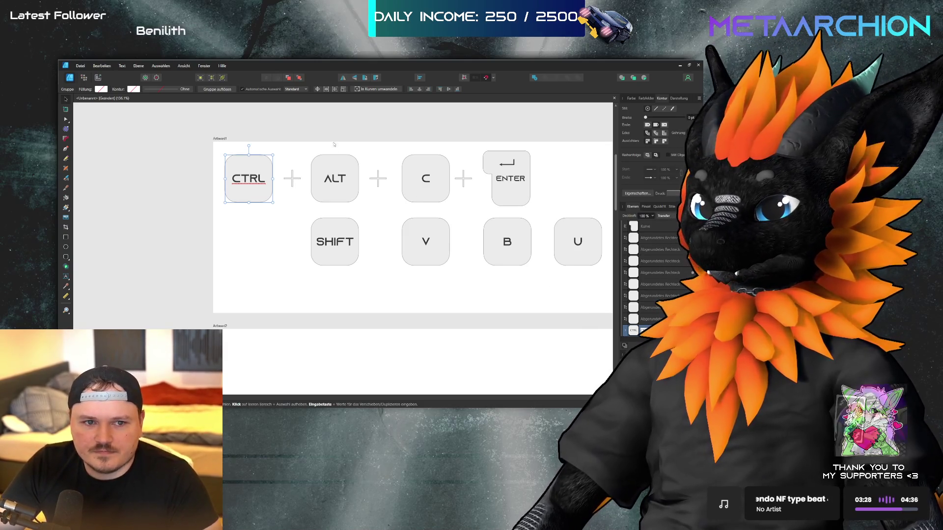
# Group the ALT key and the C key, each with its label
pyautogui.moveTo(306, 147); pyautogui.dragTo(364, 210)
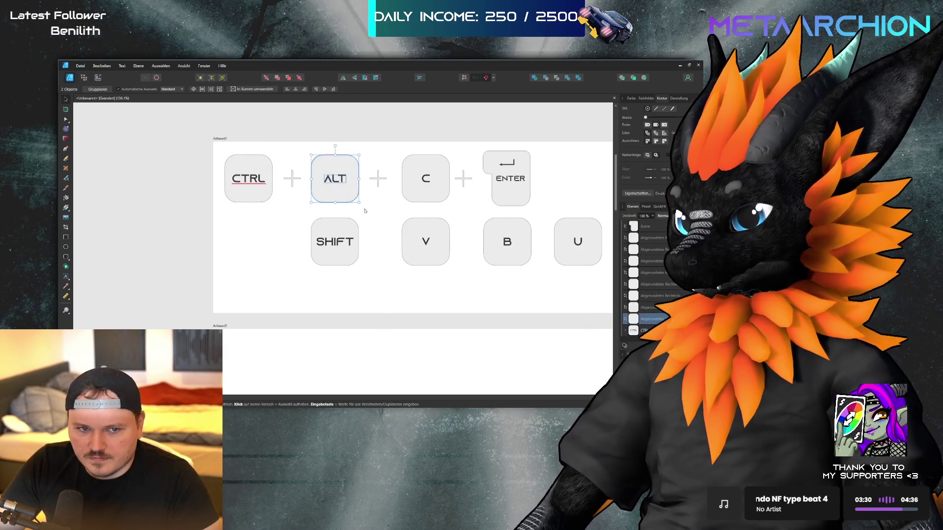
pyautogui.hotkey('ctrl', 'g')
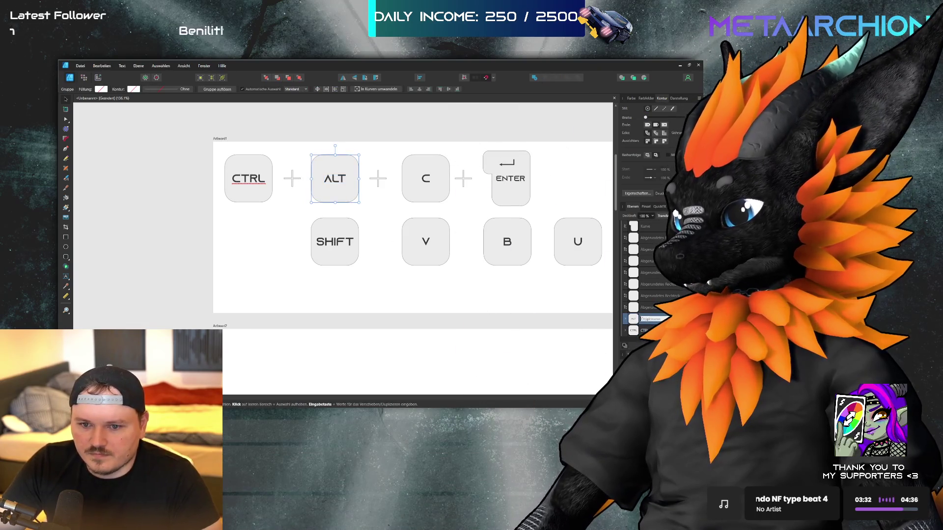
pyautogui.moveTo(389, 147); pyautogui.dragTo(449, 202)
pyautogui.hscroll(5, 442, 201)
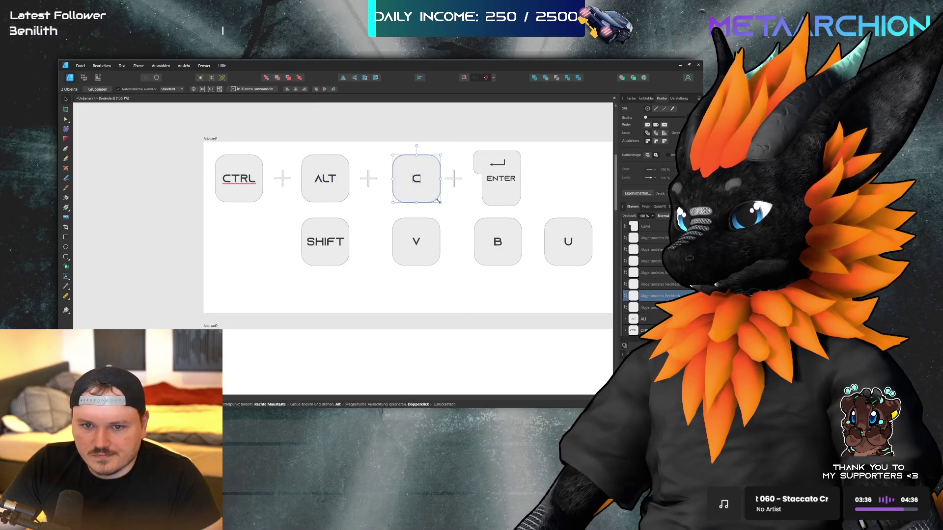
pyautogui.hotkey('ctrl', 'g')
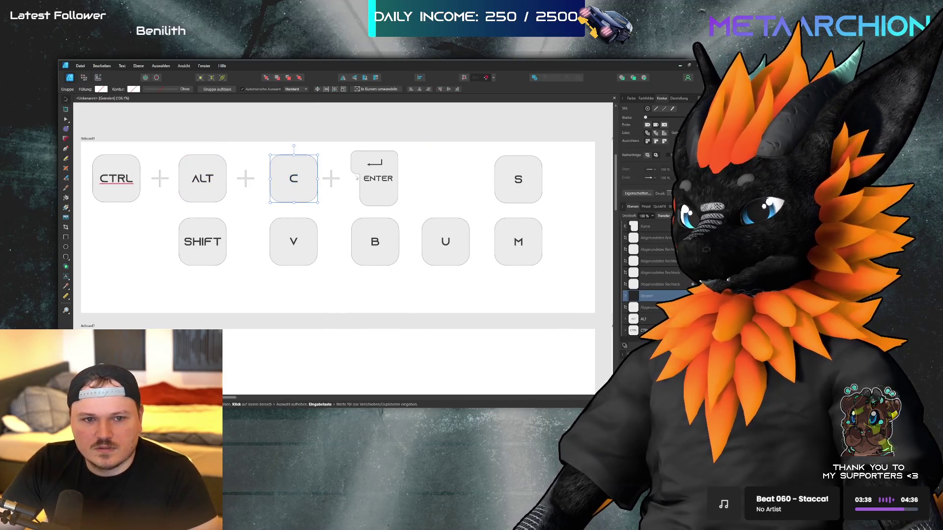
# Select the ENTER, SHIFT, V, B, U, M, S and C keys in turn
pyautogui.moveTo(347, 142); pyautogui.dragTo(412, 205)
pyautogui.moveTo(171, 212); pyautogui.dragTo(225, 275)
pyautogui.moveTo(172, 213); pyautogui.dragTo(275, 281)
pyautogui.click(294, 241)
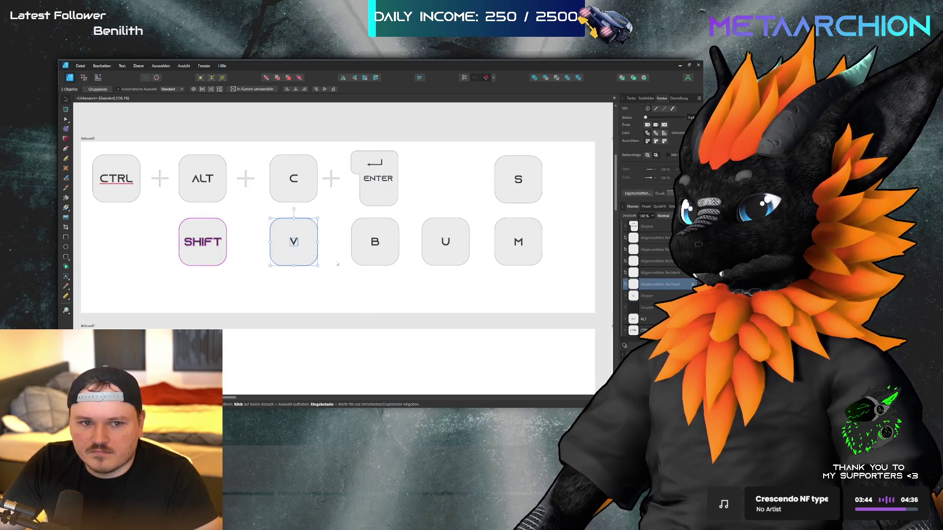
pyautogui.click(388, 231)
pyautogui.moveTo(411, 202); pyautogui.dragTo(485, 290)
pyautogui.moveTo(482, 212); pyautogui.dragTo(575, 287)
pyautogui.moveTo(484, 156); pyautogui.dragTo(547, 203)
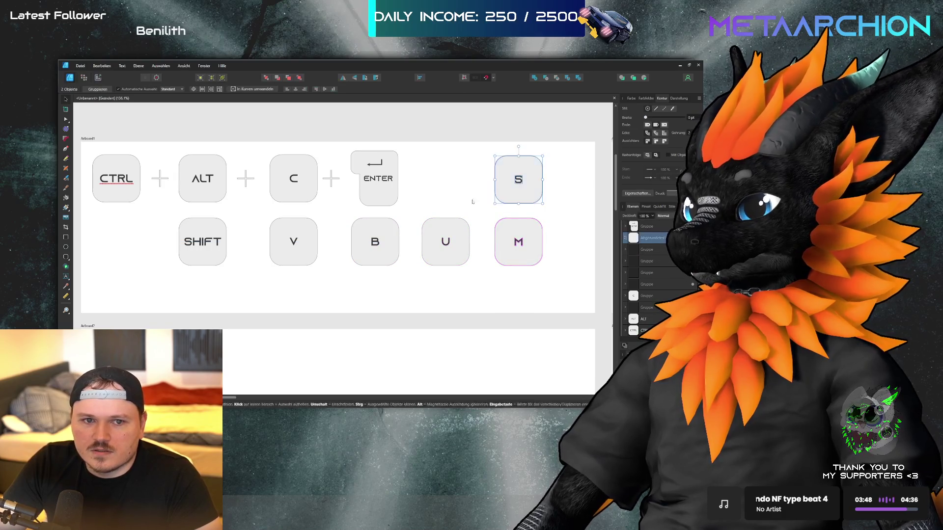
pyautogui.moveTo(230, 187); pyautogui.dragTo(325, 210)
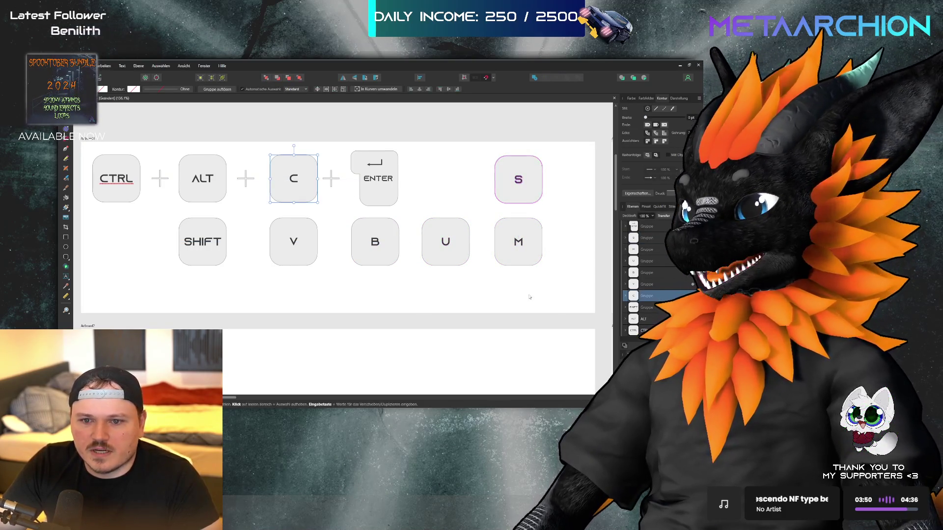
# Rename the key group layers to V, B, U, M, S and ENTER
pyautogui.doubleClick(647, 285)
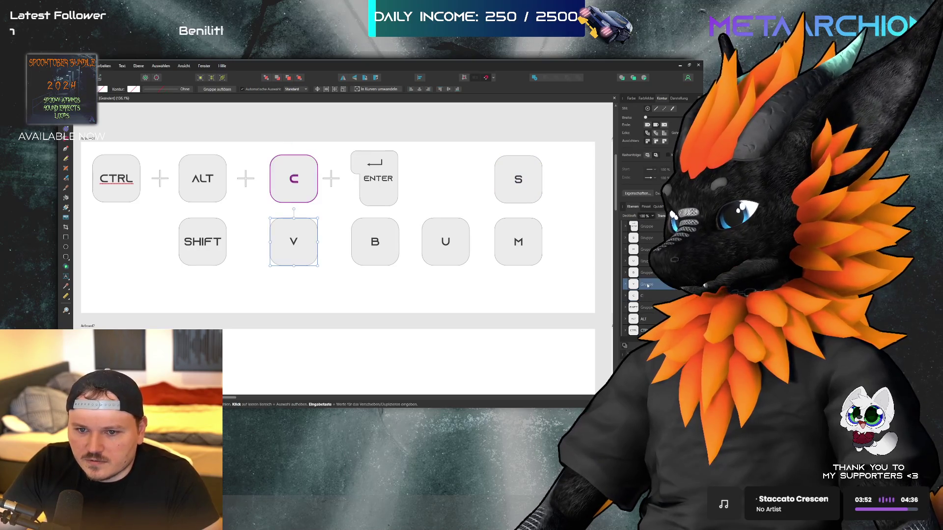
pyautogui.doubleClick(647, 272)
pyautogui.write('B')
pyautogui.doubleClick(648, 260)
pyautogui.write('U')
pyautogui.doubleClick(648, 249)
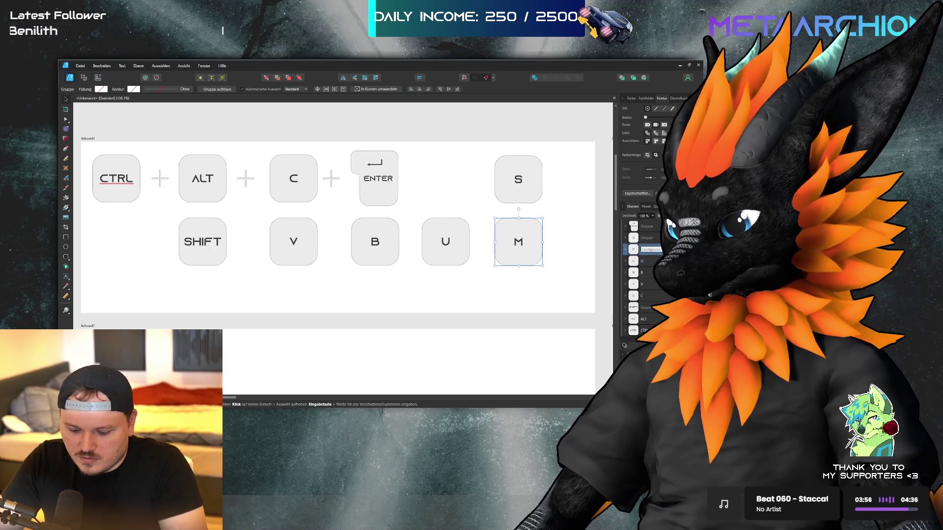
pyautogui.write('M')
pyautogui.doubleClick(647, 237)
pyautogui.write('S')
pyautogui.doubleClick(648, 226)
pyautogui.press('Return')
# Check the plus sign between C and ENTER, then select Artboard2
pyautogui.hotkey('ctrl', 'd')
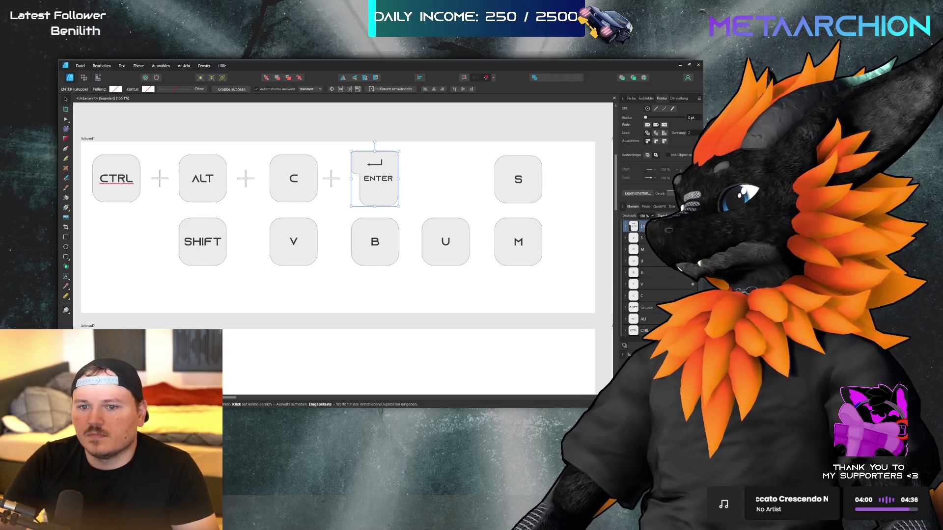
pyautogui.click(334, 179)
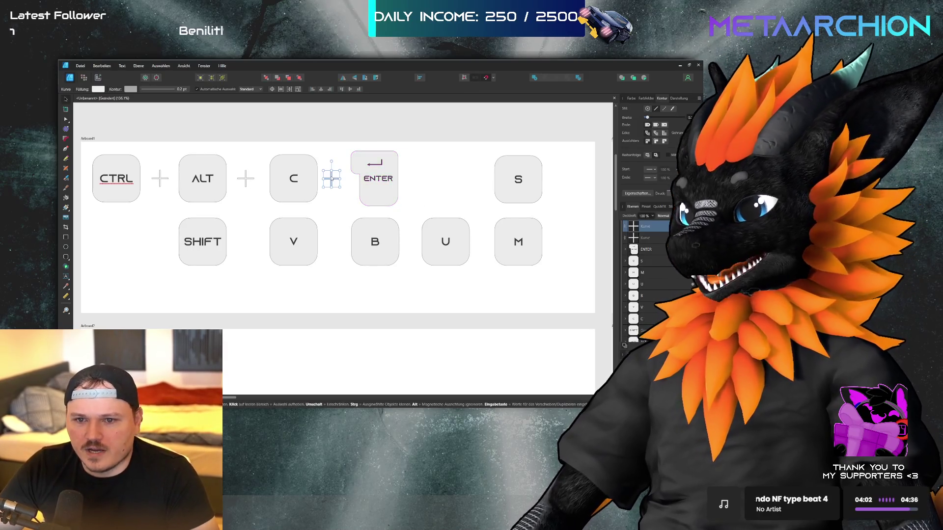
pyautogui.click(431, 201)
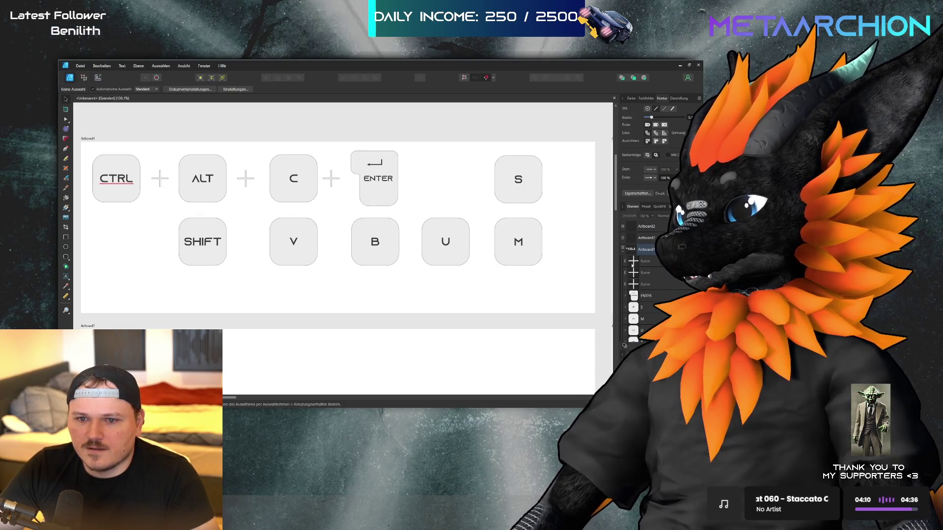
pyautogui.click(647, 296)
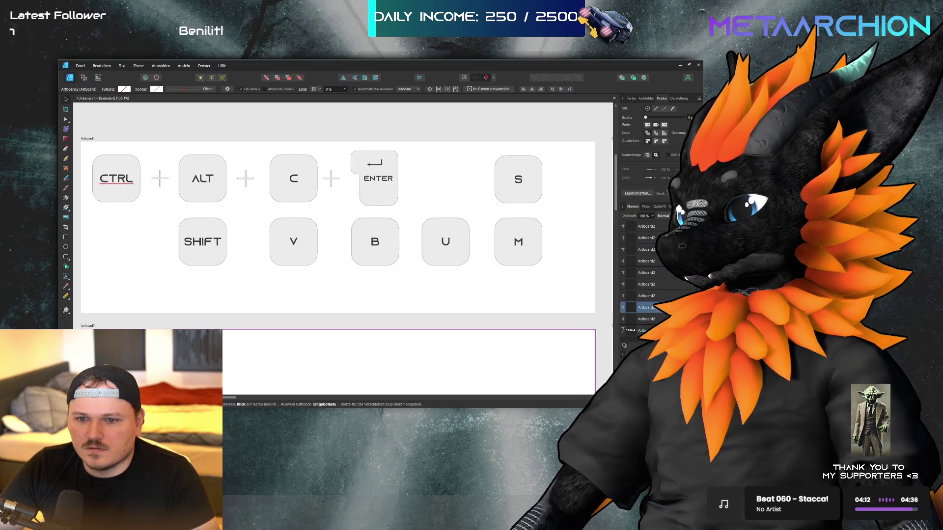
pyautogui.scroll(-3, 386, 229)
pyautogui.scroll(-4, 386, 229)
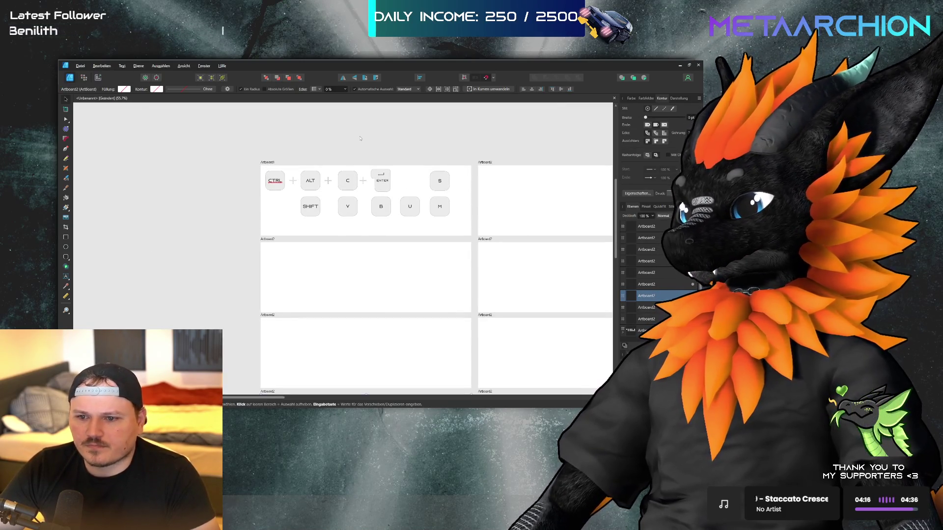
# Scroll to show every artboard, then select Artboard1 at the top left
pyautogui.hscroll(2, 360, 138)
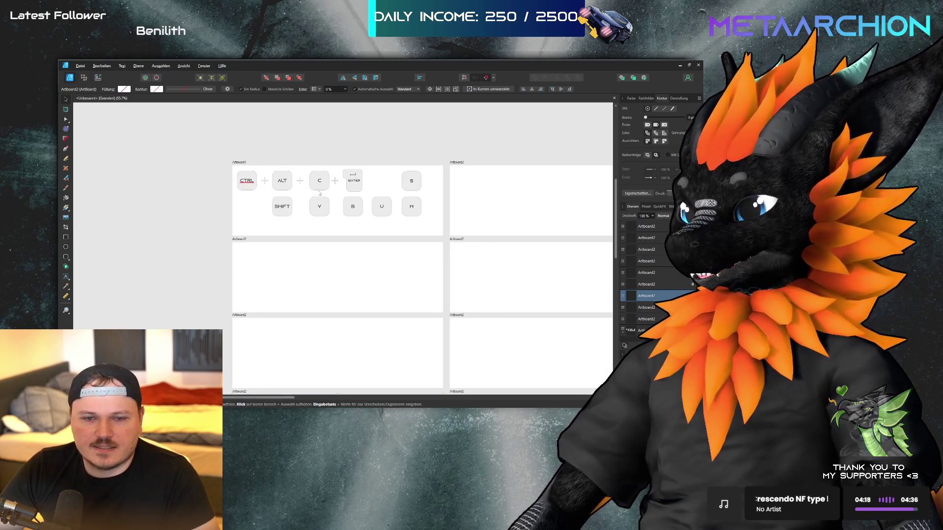
pyautogui.scroll(2, 292, 196)
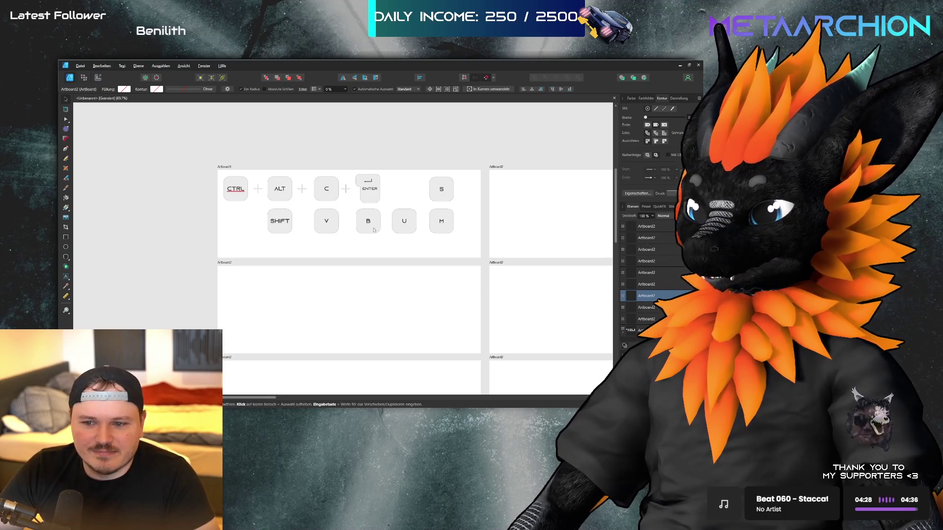
pyautogui.click(402, 157)
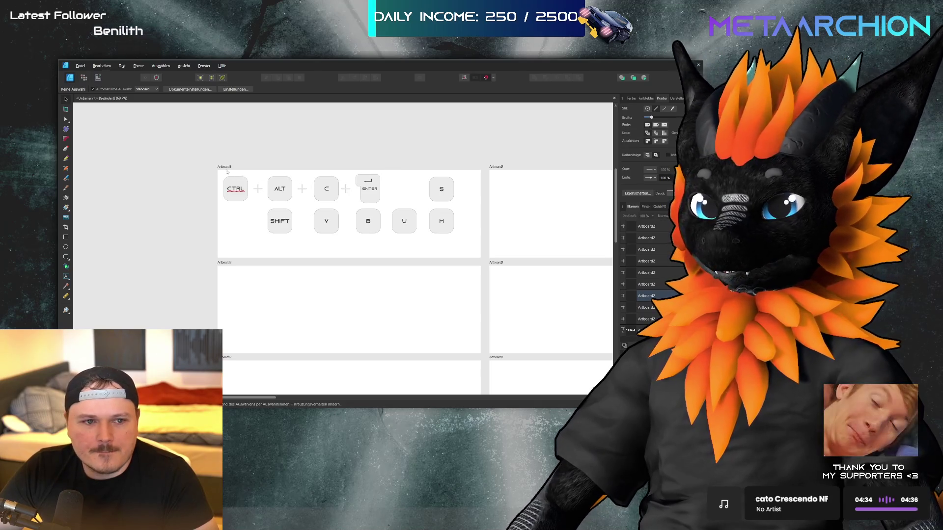
pyautogui.click(244, 192)
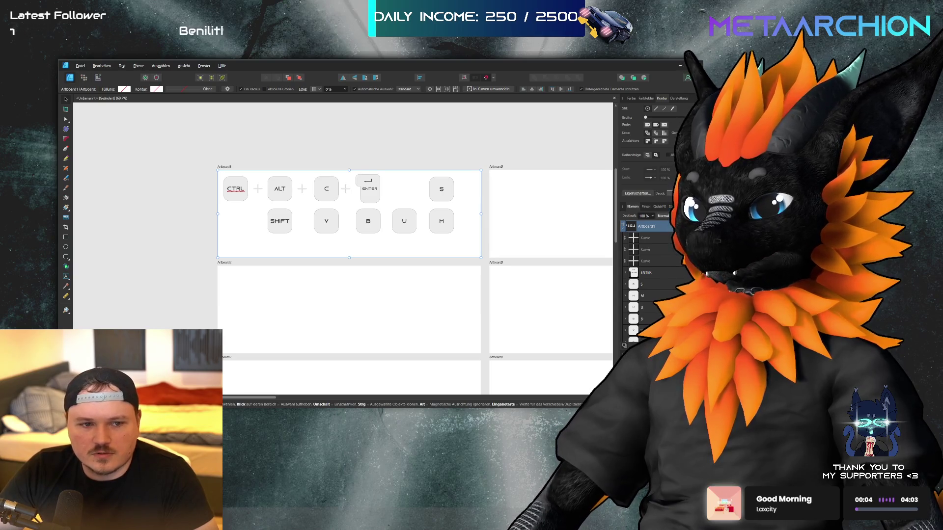
# Nudge Artboard1 slightly right and marquee-select the CTRL key
pyautogui.hotkey('ctrl', 'd')
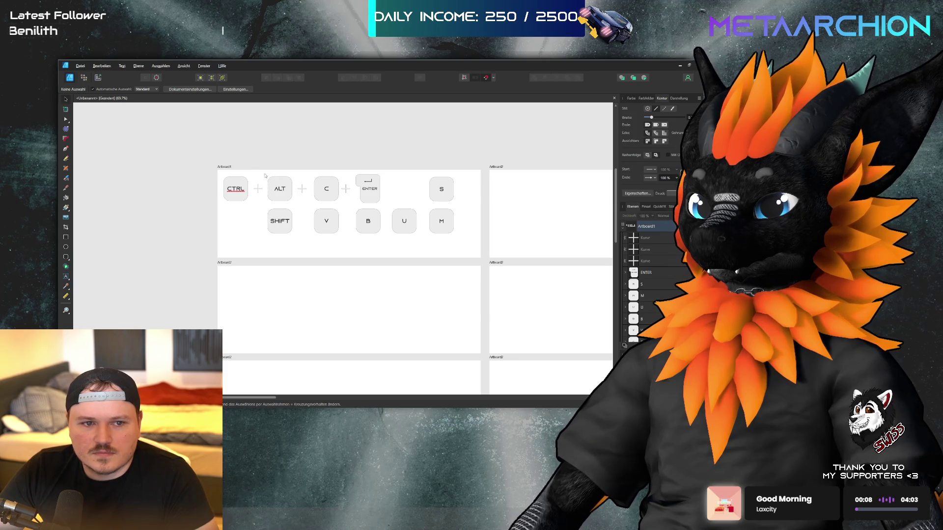
pyautogui.click(279, 193)
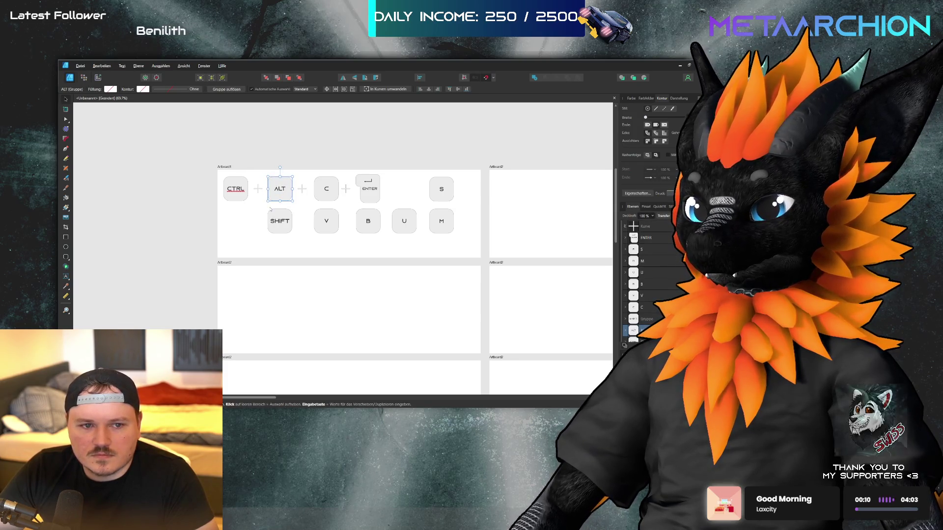
pyautogui.keyDown('shift'); pyautogui.click(279, 221); pyautogui.keyUp('shift')
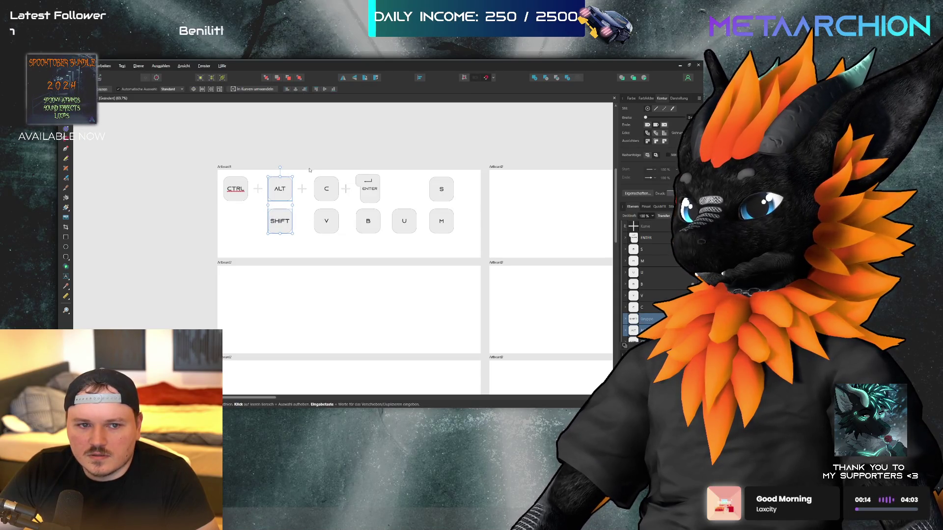
pyautogui.moveTo(296, 168)
pyautogui.mouseDown()
pyautogui.moveTo(404, 277)
pyautogui.moveTo(305, 163)
pyautogui.moveTo(294, 164)
pyautogui.mouseUp()
pyautogui.click(216, 188)
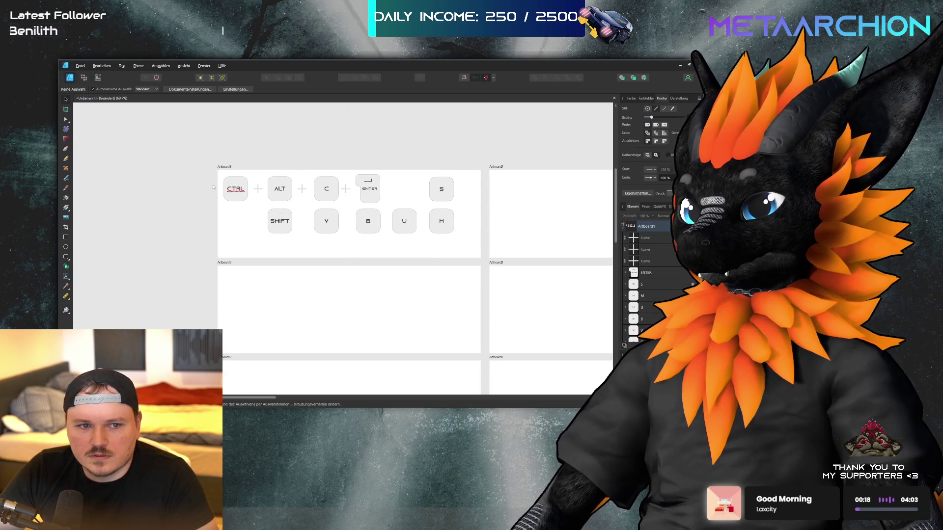
pyautogui.moveTo(219, 177)
pyautogui.mouseDown()
pyautogui.moveTo(257, 202)
pyautogui.moveTo(238, 250)
pyautogui.moveTo(238, 286)
pyautogui.mouseUp()
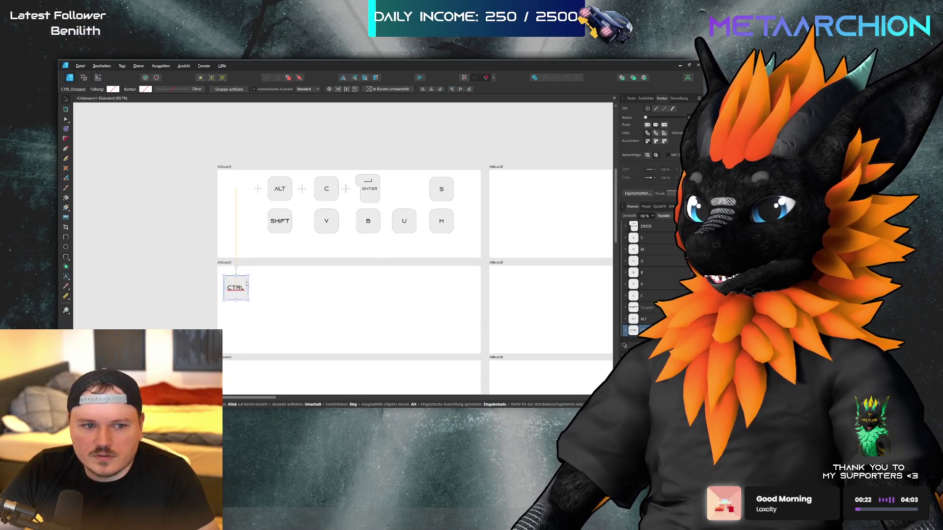
# Move the plus and C key beside CTRL to form CTRL + C
pyautogui.keyDown('shift'); pyautogui.click(258, 189); pyautogui.keyUp('shift')
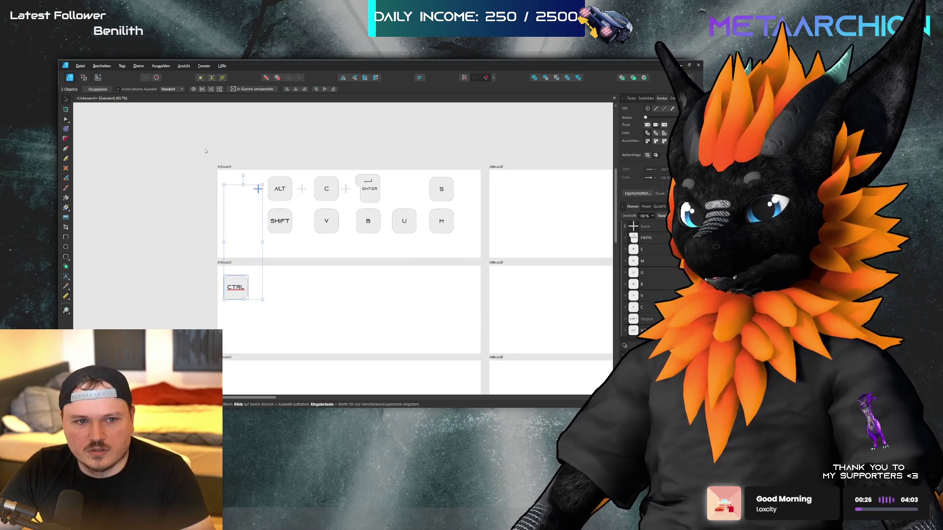
pyautogui.click(205, 150)
pyautogui.click(258, 190)
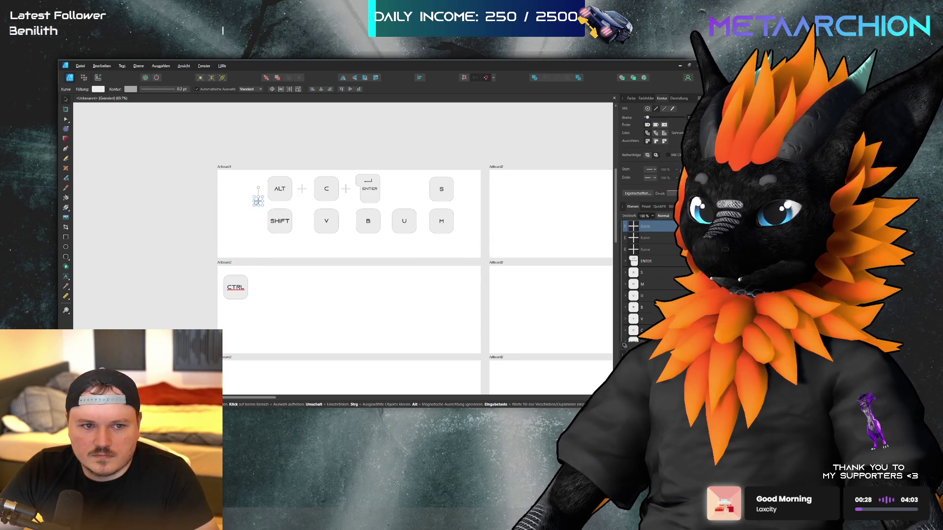
pyautogui.moveTo(257, 189); pyautogui.dragTo(258, 288)
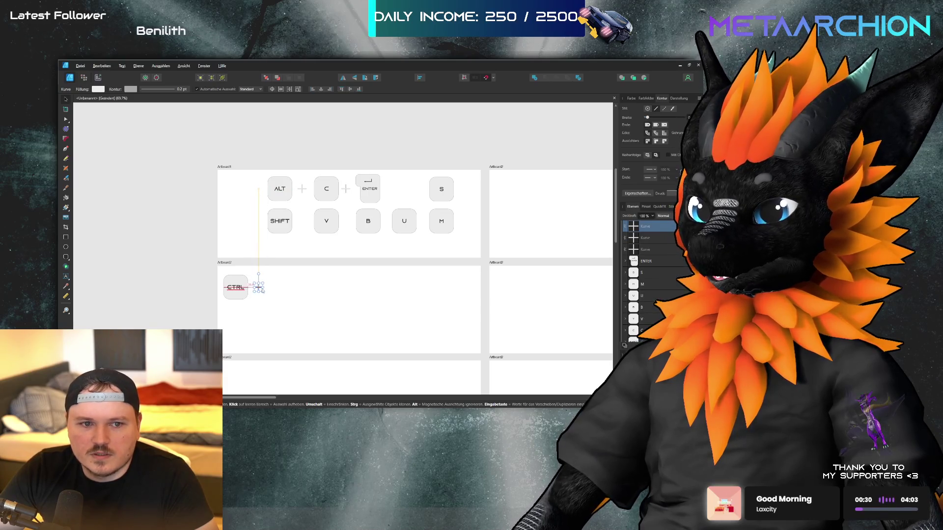
pyautogui.press('Escape')
pyautogui.moveTo(327, 190)
pyautogui.mouseDown()
pyautogui.moveTo(327, 285)
pyautogui.moveTo(280, 288)
pyautogui.mouseUp()
pyautogui.click(326, 125)
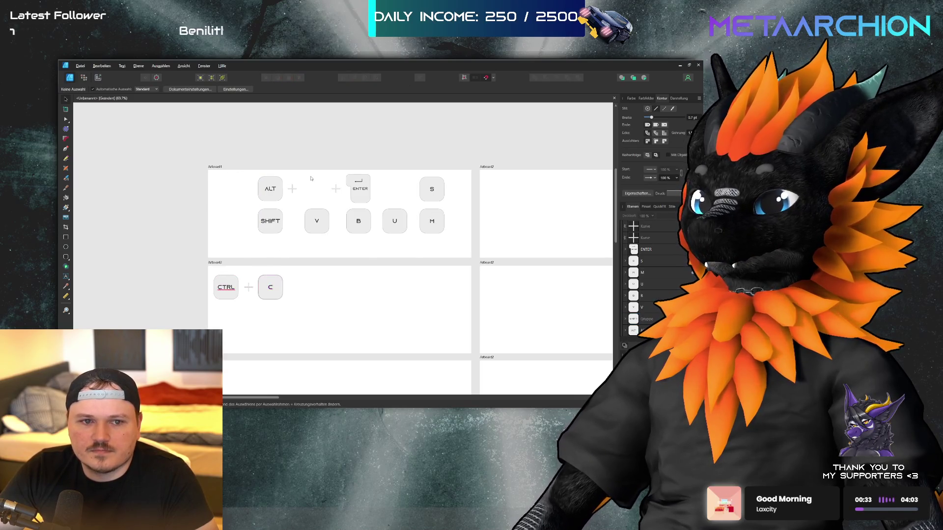
# Copy CTRL onto the artboard below and bring the V key beside it
pyautogui.scroll(-3, 231, 208)
pyautogui.moveTo(227, 205); pyautogui.dragTo(228, 299)
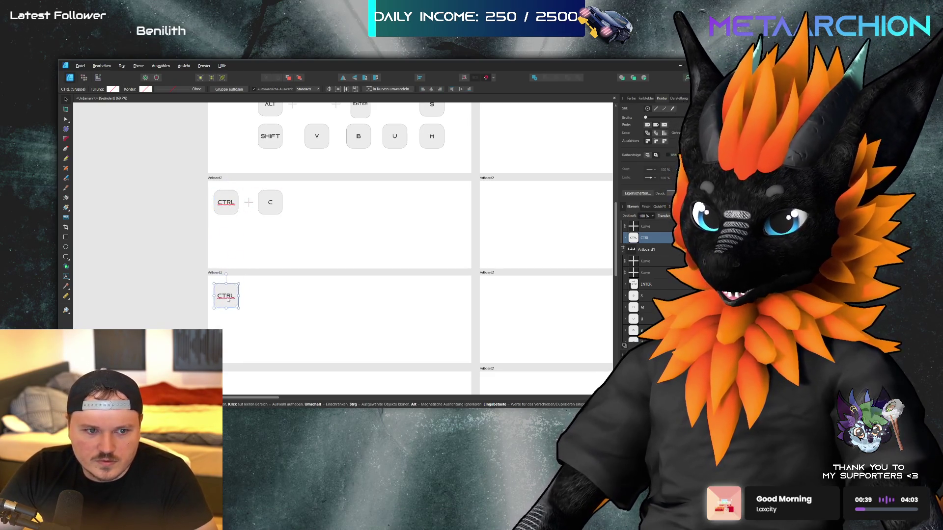
pyautogui.moveTo(248, 201); pyautogui.dragTo(249, 292)
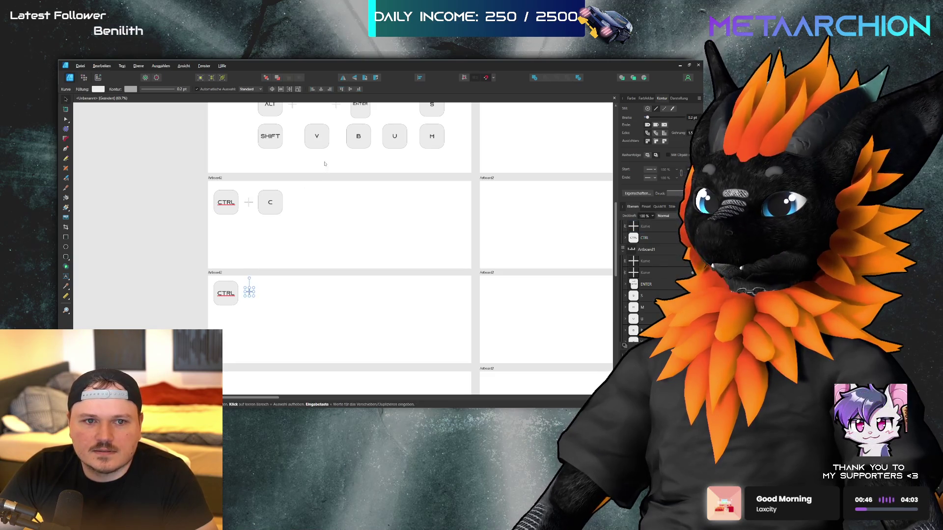
pyautogui.click(318, 138)
pyautogui.moveTo(317, 138); pyautogui.dragTo(270, 295)
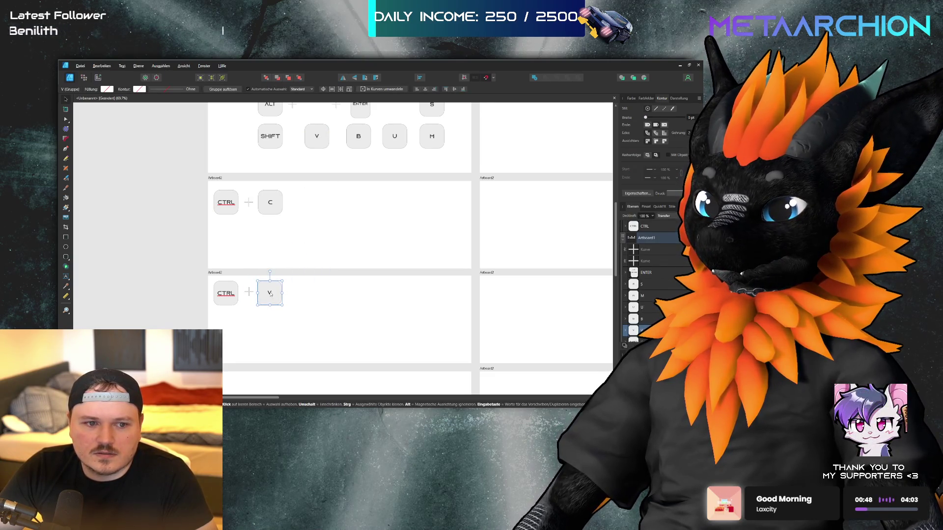
pyautogui.scroll(-1, 292, 230)
pyautogui.scroll(1, 292, 230)
# Copy the B key onto the lowest artboard with CTRL and plus before it
pyautogui.click(355, 153)
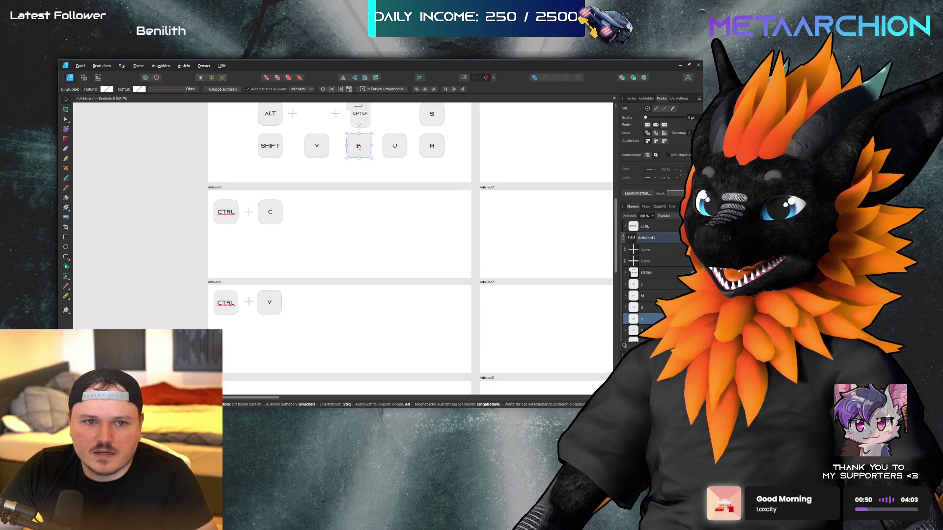
pyautogui.moveTo(359, 147)
pyautogui.mouseDown()
pyautogui.moveTo(346, 328)
pyautogui.moveTo(276, 372)
pyautogui.moveTo(265, 393)
pyautogui.mouseUp()
pyautogui.scroll(-3, 280, 320)
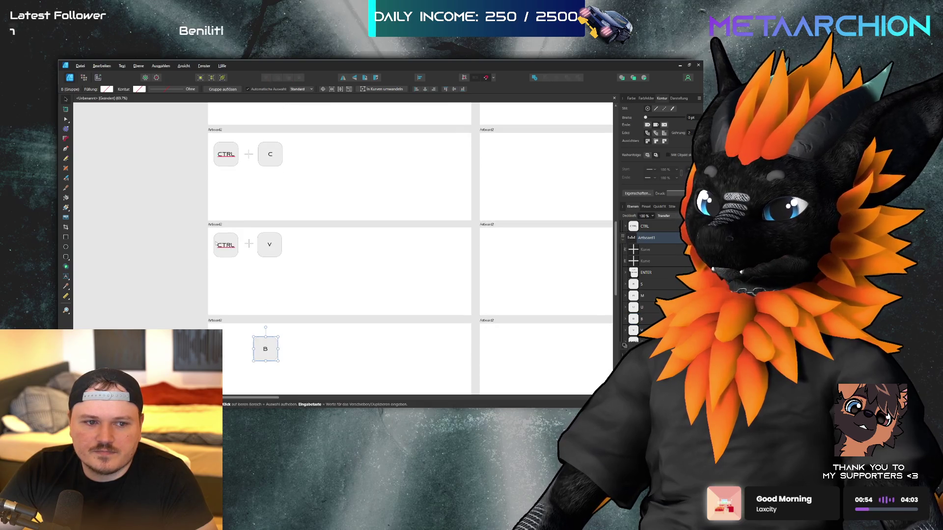
pyautogui.click(231, 252)
pyautogui.keyDown('shift'); pyautogui.click(249, 244); pyautogui.keyUp('shift')
pyautogui.moveTo(249, 244)
pyautogui.mouseDown()
pyautogui.moveTo(255, 354)
pyautogui.moveTo(275, 349)
pyautogui.mouseUp()
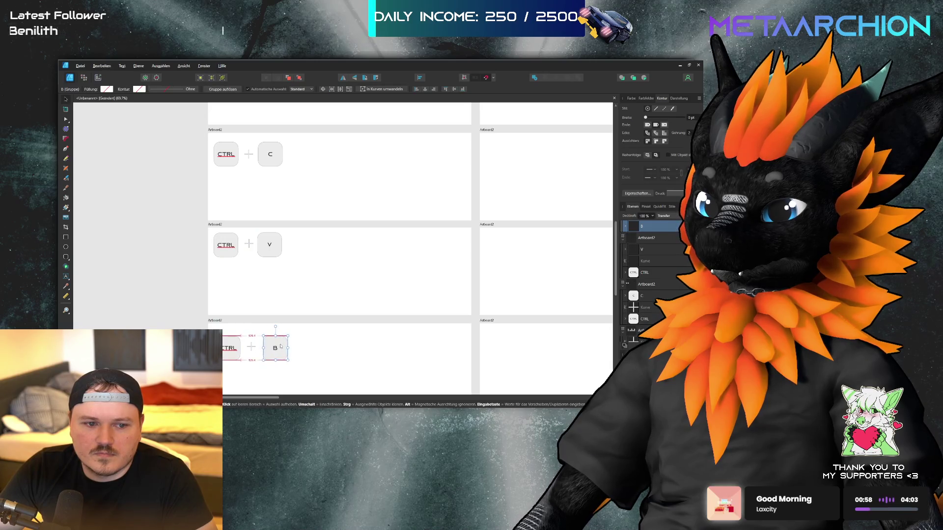
pyautogui.click(339, 302)
pyautogui.scroll(5, 339, 302)
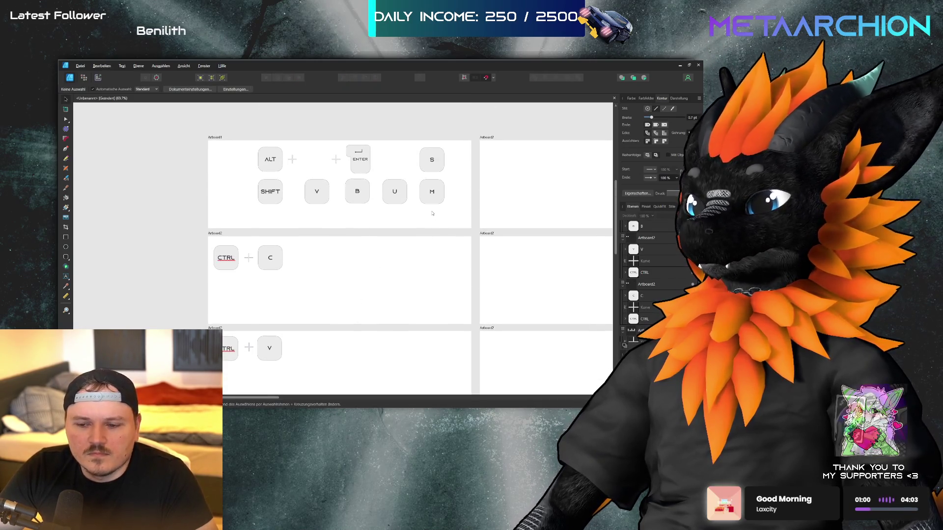
# Place a copy of the ENTER key on Artboard2
pyautogui.scroll(-2, 371, 155)
pyautogui.scroll(-3, 368, 157)
pyautogui.scroll(5, 356, 191)
pyautogui.hscroll(2, 356, 192)
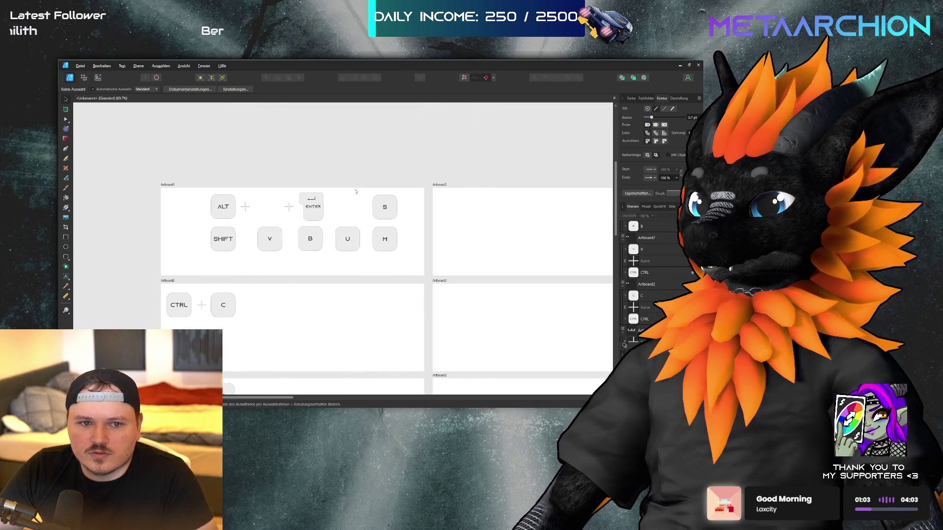
pyautogui.click(310, 213)
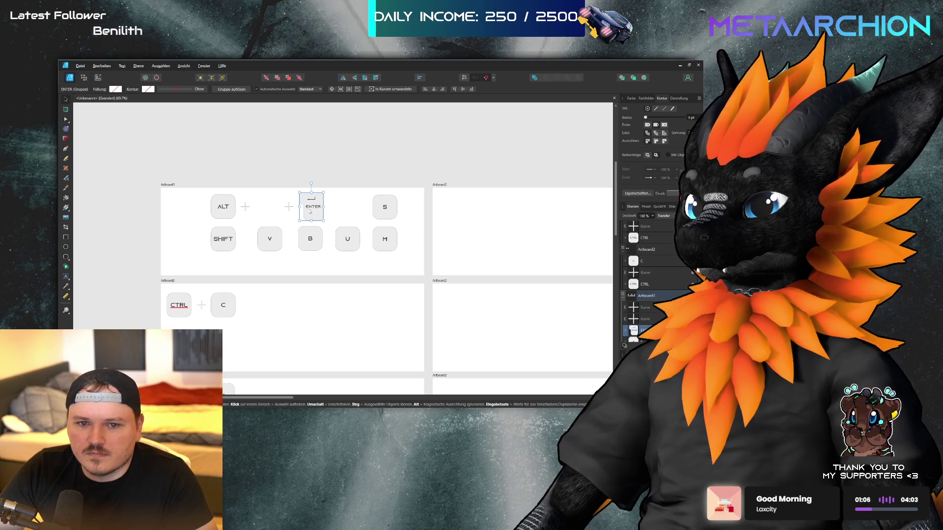
pyautogui.moveTo(311, 213); pyautogui.dragTo(496, 216)
# Copy CTRL and plus beside ENTER to form CTRL + ENTER
pyautogui.click(182, 307)
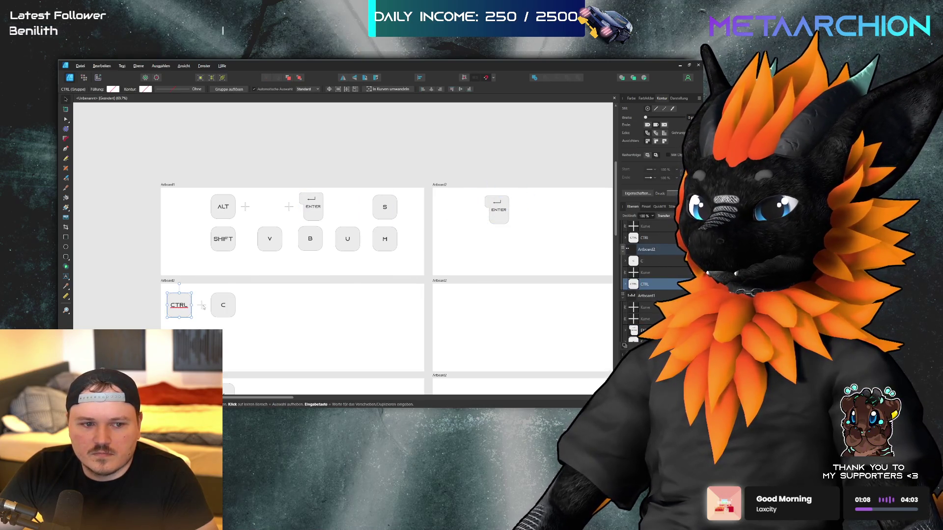
pyautogui.keyDown('shift'); pyautogui.click(202, 306); pyautogui.keyUp('shift')
pyautogui.moveTo(183, 315)
pyautogui.mouseDown()
pyautogui.moveTo(442, 216)
pyautogui.moveTo(457, 219)
pyautogui.mouseUp()
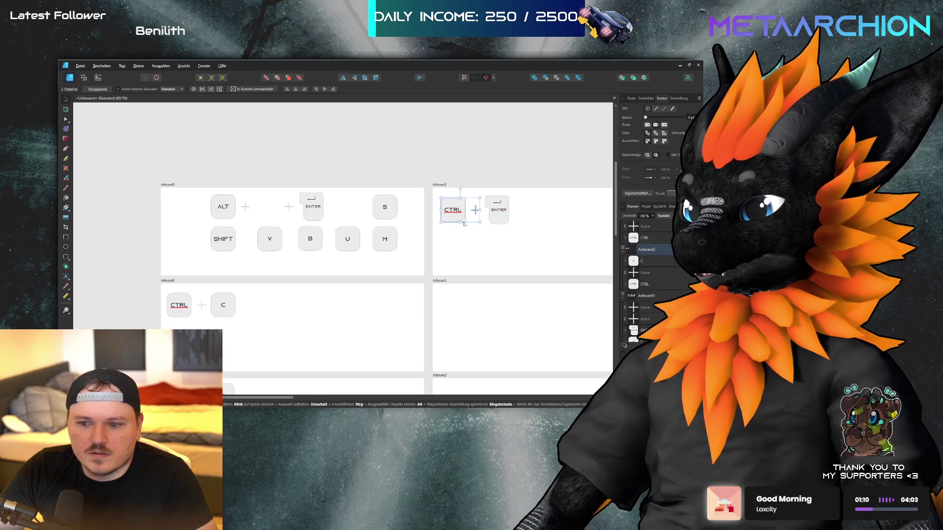
pyautogui.click(521, 245)
pyautogui.scroll(-5, 295, 221)
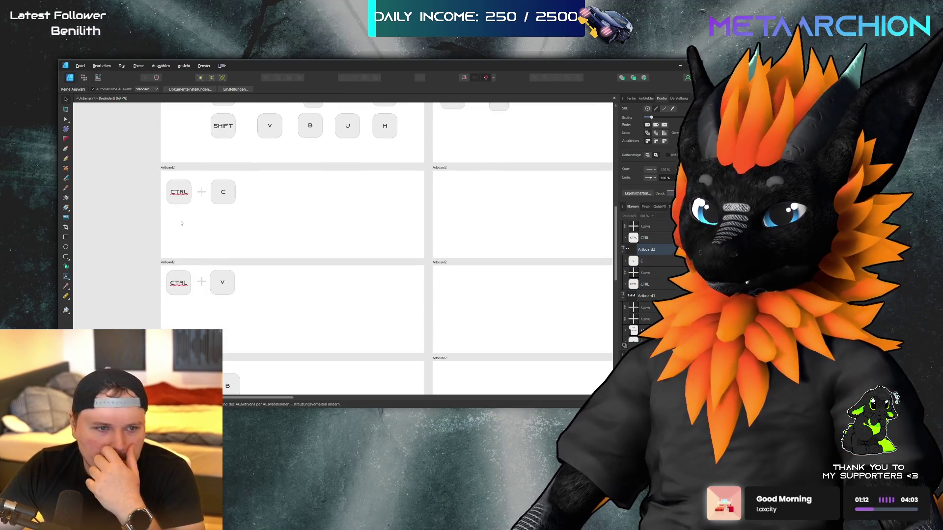
pyautogui.click(231, 202)
# Center the C, V and B keys in one column
pyautogui.moveTo(231, 202); pyautogui.dragTo(229, 201)
pyautogui.scroll(-2, 226, 160)
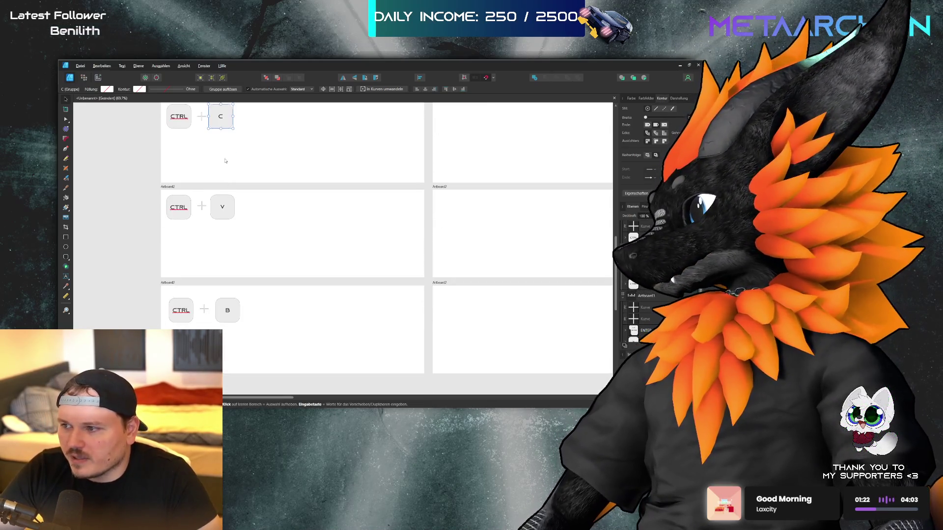
pyautogui.click(227, 311)
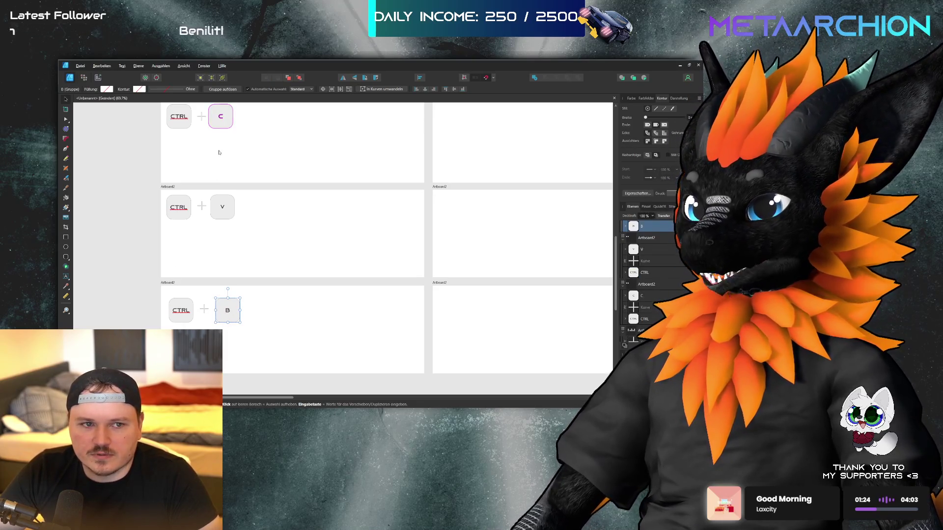
pyautogui.keyDown('shift'); pyautogui.click(221, 126); pyautogui.keyUp('shift')
pyautogui.keyDown('shift'); pyautogui.click(225, 216); pyautogui.keyUp('shift')
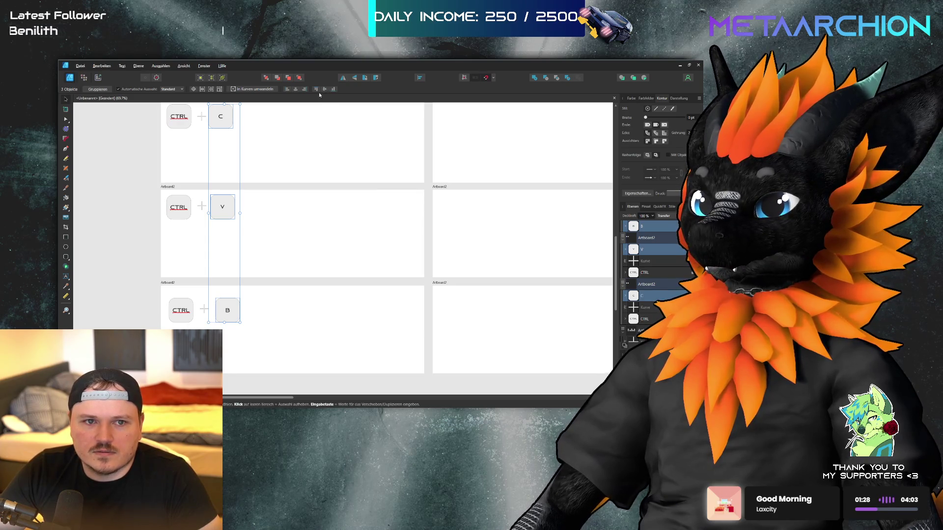
pyautogui.click(295, 89)
pyautogui.click(278, 182)
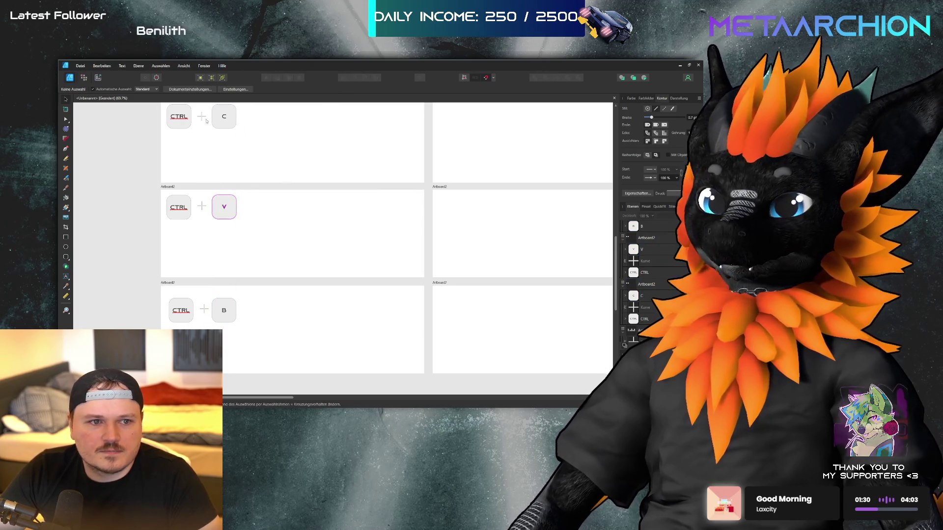
# Left-align the three CTRL keys, then select the plus signs and CTRL + C row
pyautogui.moveTo(157, 105)
pyautogui.mouseDown()
pyautogui.moveTo(196, 275)
pyautogui.moveTo(196, 326)
pyautogui.mouseUp()
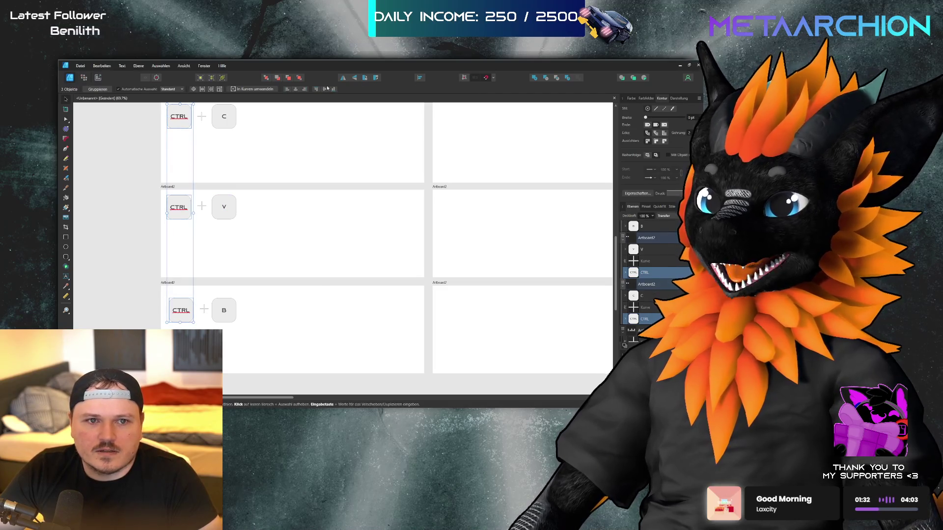
pyautogui.click(295, 90)
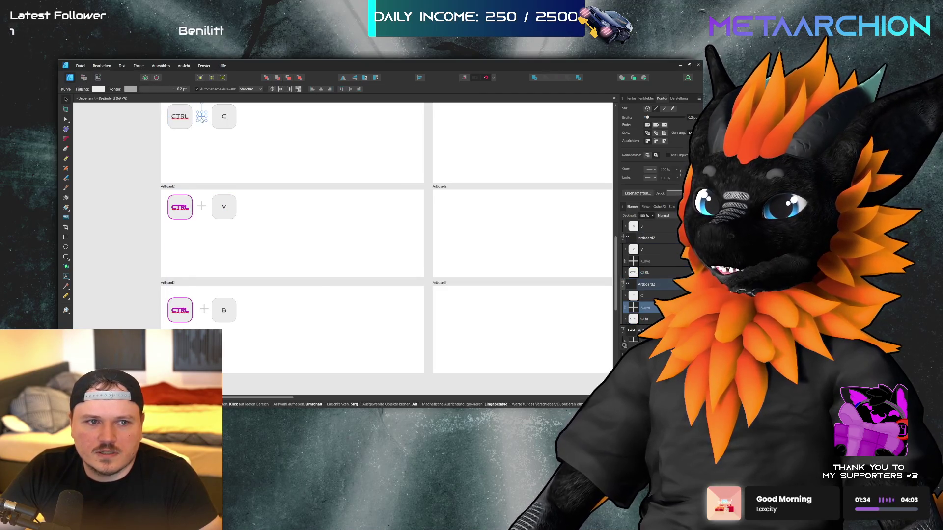
pyautogui.moveTo(210, 101); pyautogui.dragTo(197, 300)
pyautogui.keyDown('shift'); pyautogui.click(203, 309); pyautogui.keyUp('shift')
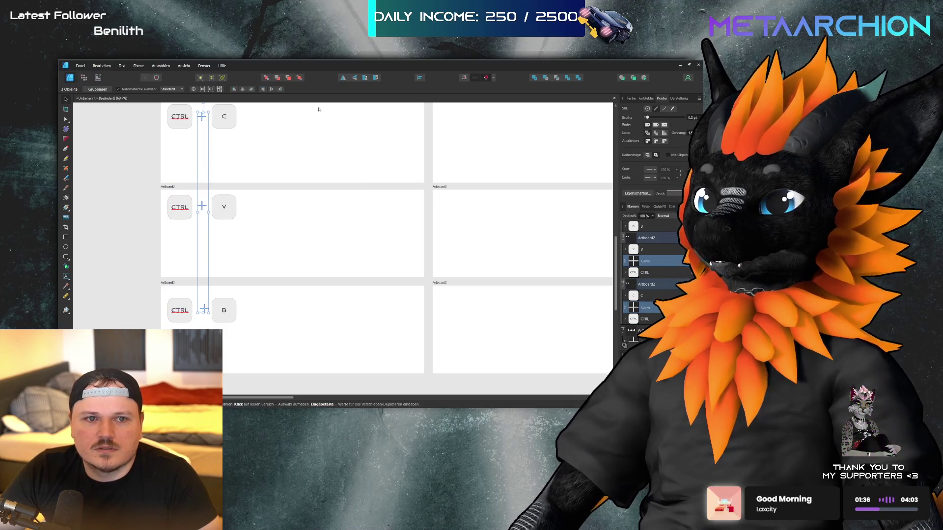
pyautogui.click(259, 183)
pyautogui.scroll(1, 259, 184)
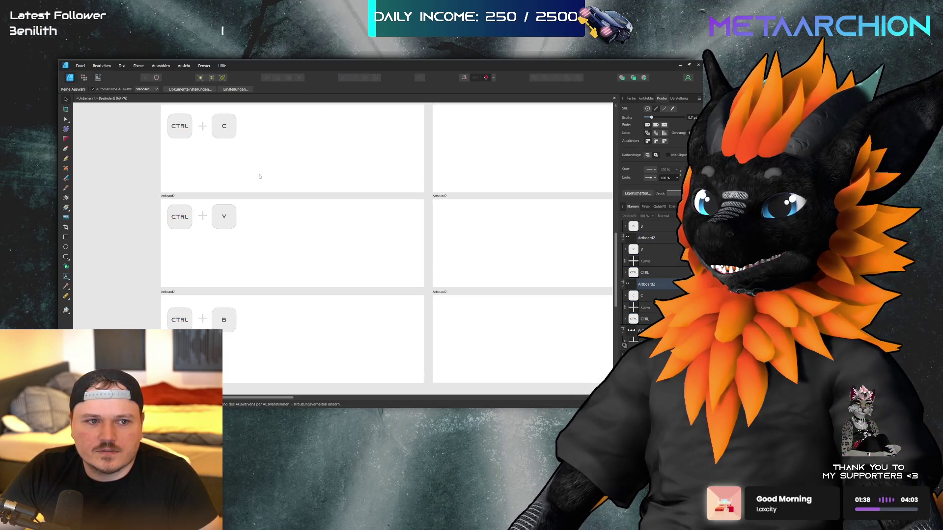
pyautogui.moveTo(164, 151); pyautogui.dragTo(241, 119)
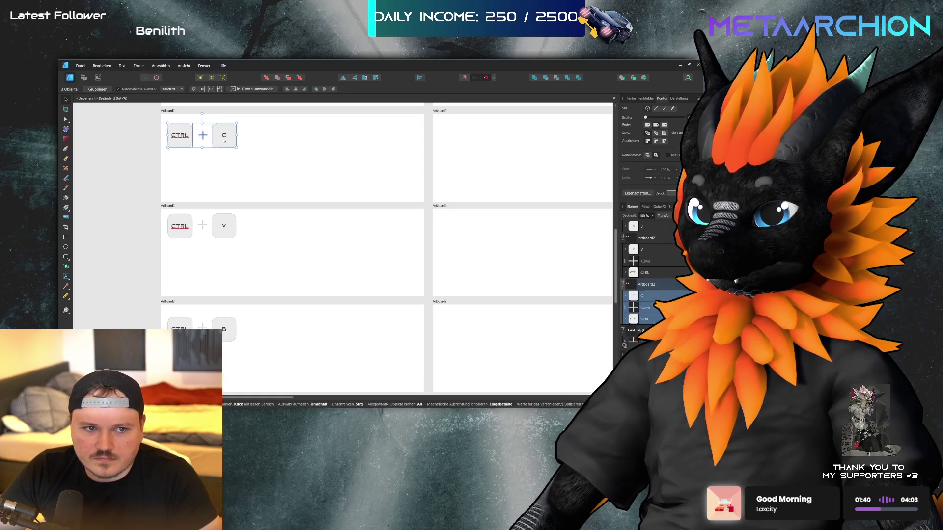
pyautogui.keyDown('shift'); pyautogui.click(183, 230); pyautogui.keyUp('shift')
pyautogui.keyDown('shift'); pyautogui.click(191, 229); pyautogui.keyUp('shift')
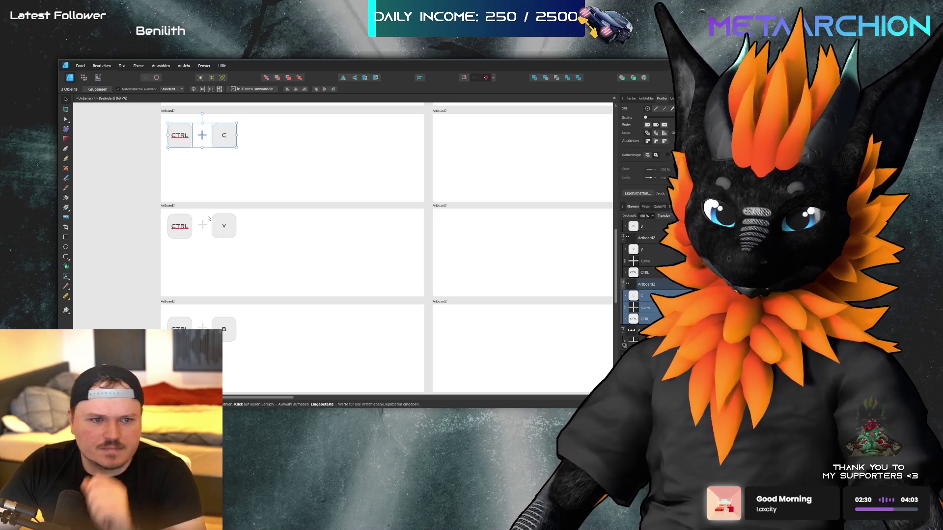
pyautogui.click(179, 226)
pyautogui.keyDown('shift'); pyautogui.click(224, 229); pyautogui.keyUp('shift')
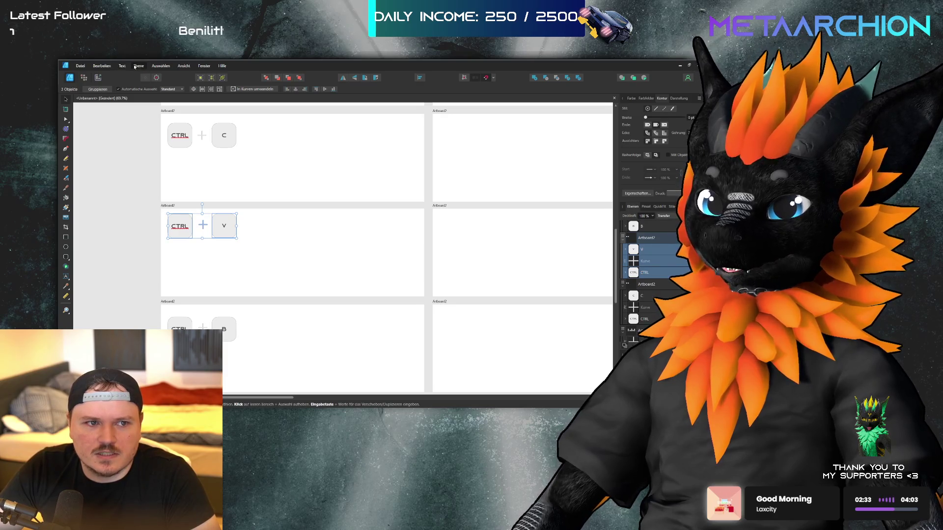
pyautogui.click(274, 161)
pyautogui.moveTo(162, 310); pyautogui.dragTo(243, 345)
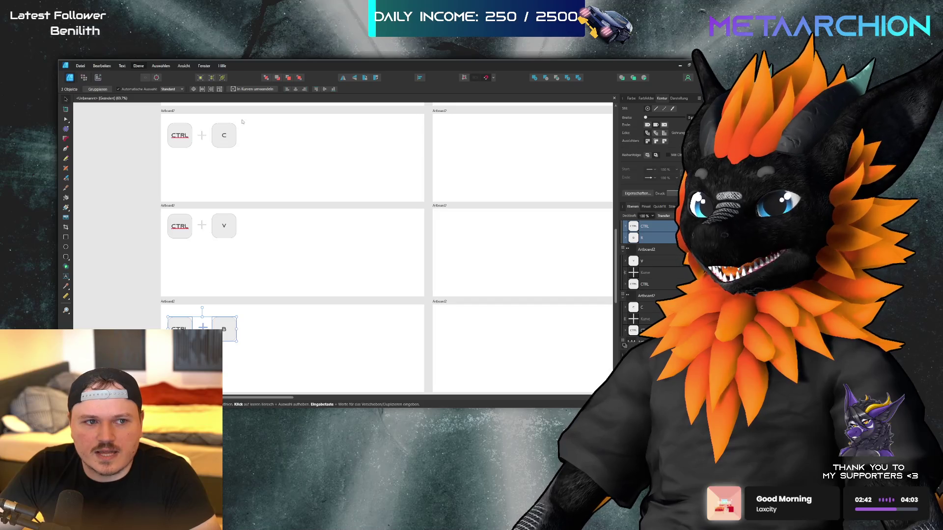
pyautogui.click(274, 270)
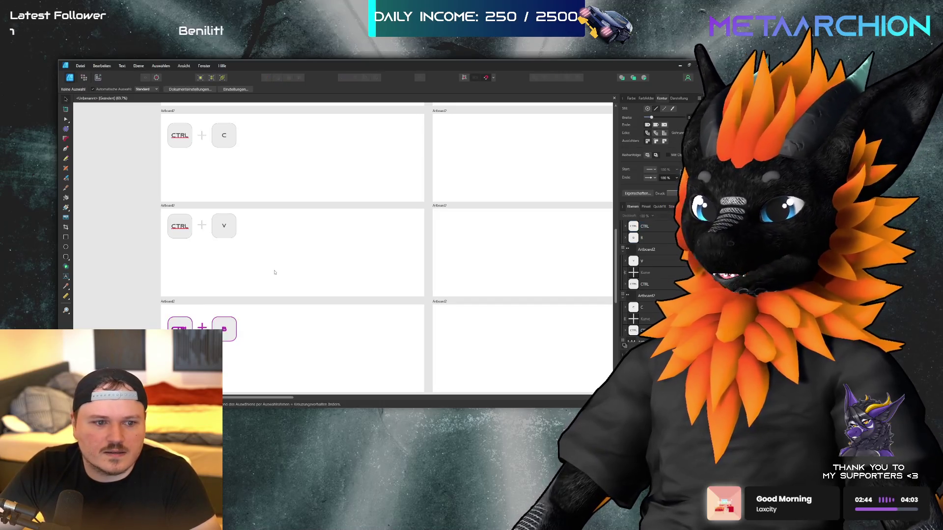
pyautogui.moveTo(162, 308); pyautogui.dragTo(283, 365)
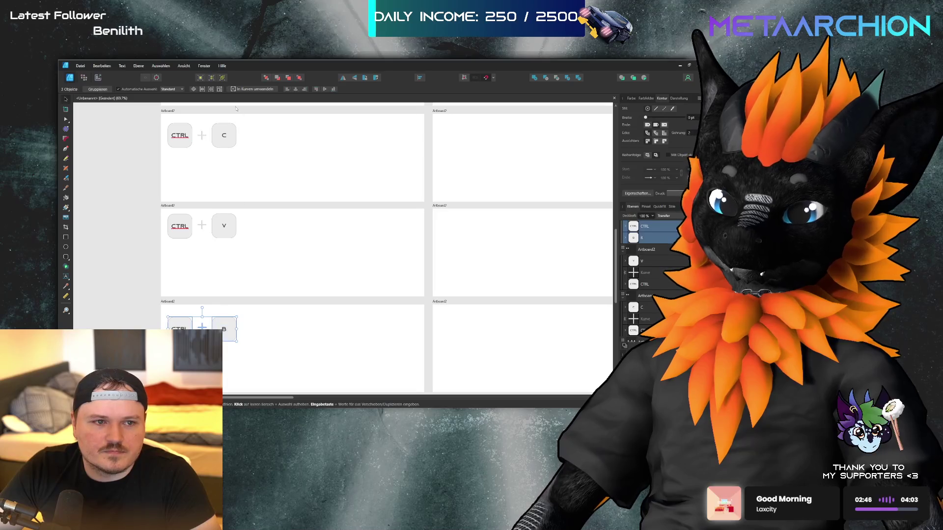
pyautogui.moveTo(252, 258)
pyautogui.mouseDown()
pyautogui.moveTo(164, 207)
pyautogui.moveTo(317, 261)
pyautogui.mouseUp()
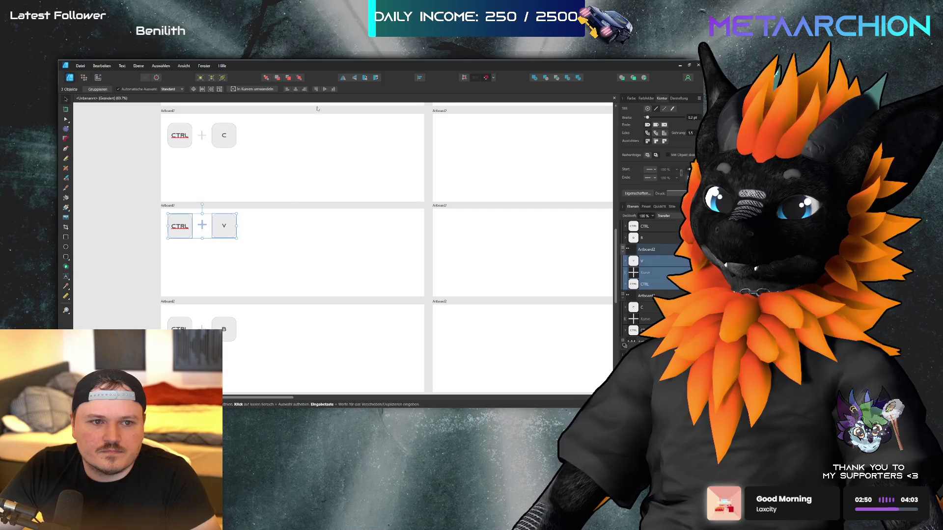
pyautogui.moveTo(274, 115); pyautogui.dragTo(162, 164)
pyautogui.click(283, 173)
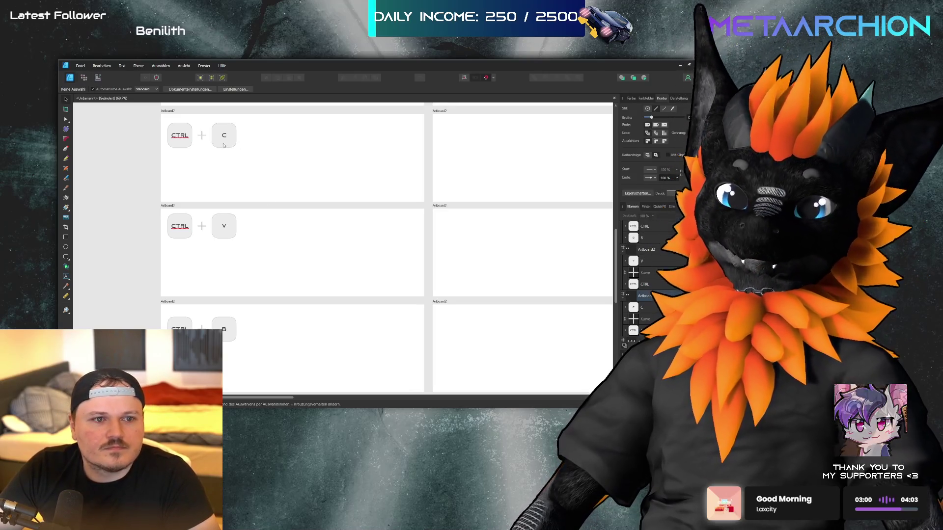
pyautogui.scroll(5, 279, 121)
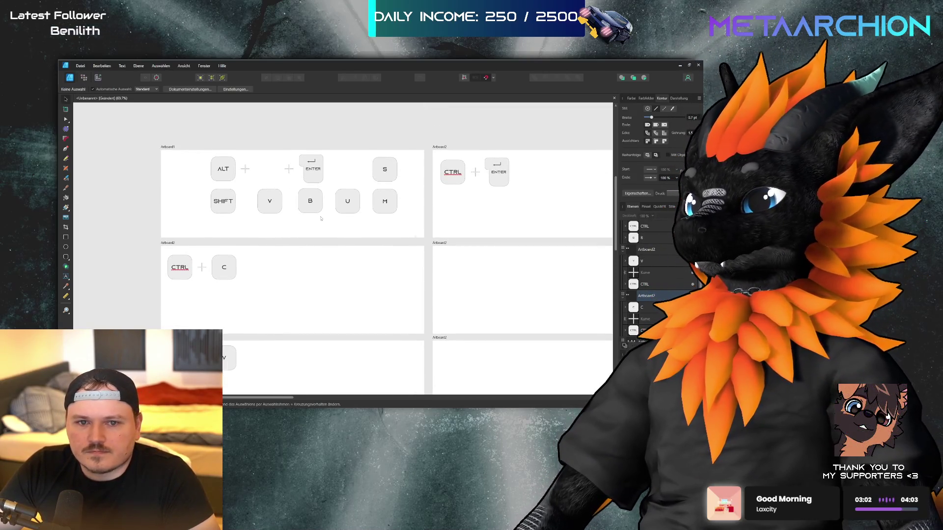
pyautogui.hscroll(2, 399, 183)
# Move the CTRL + ENTER keys below CTRL + C and shift ENTER slightly left
pyautogui.moveTo(486, 154)
pyautogui.mouseDown()
pyautogui.moveTo(408, 225)
pyautogui.moveTo(492, 144)
pyautogui.mouseUp()
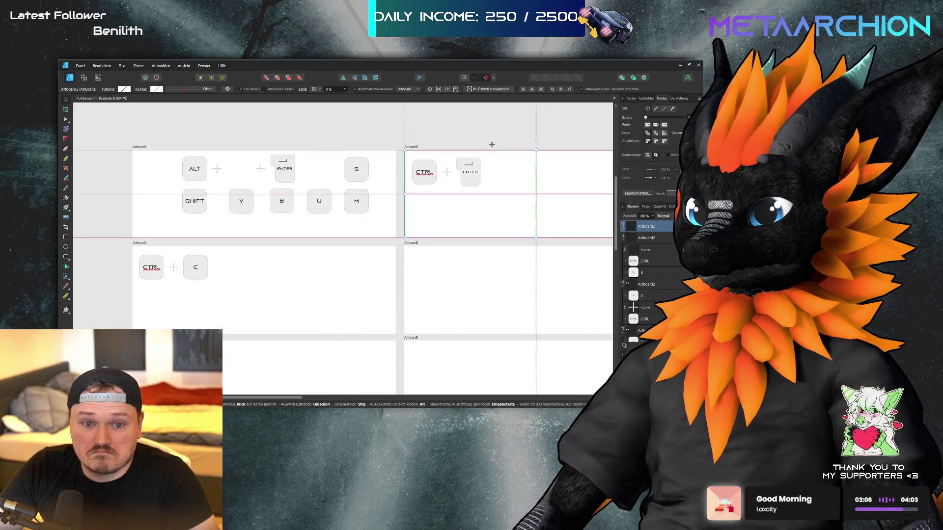
pyautogui.moveTo(491, 153)
pyautogui.mouseDown()
pyautogui.moveTo(408, 203)
pyautogui.moveTo(151, 301)
pyautogui.mouseUp()
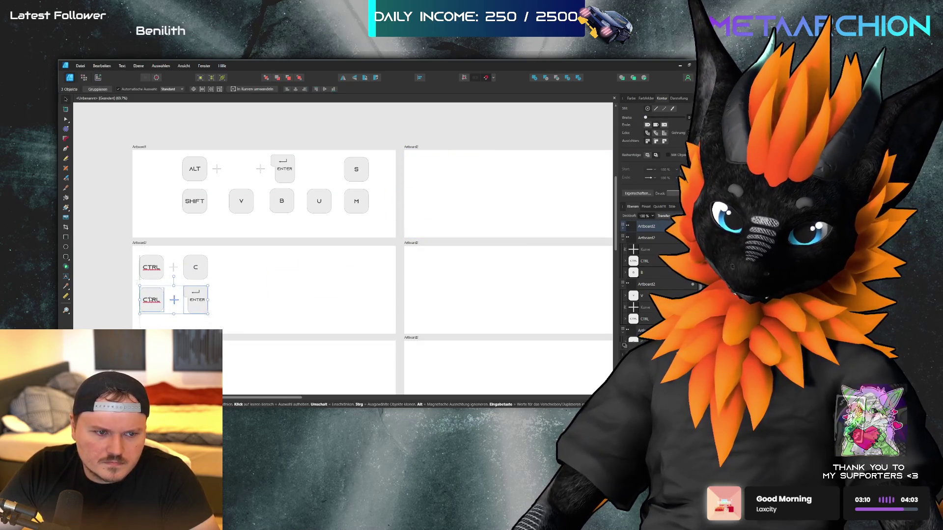
pyautogui.click(265, 274)
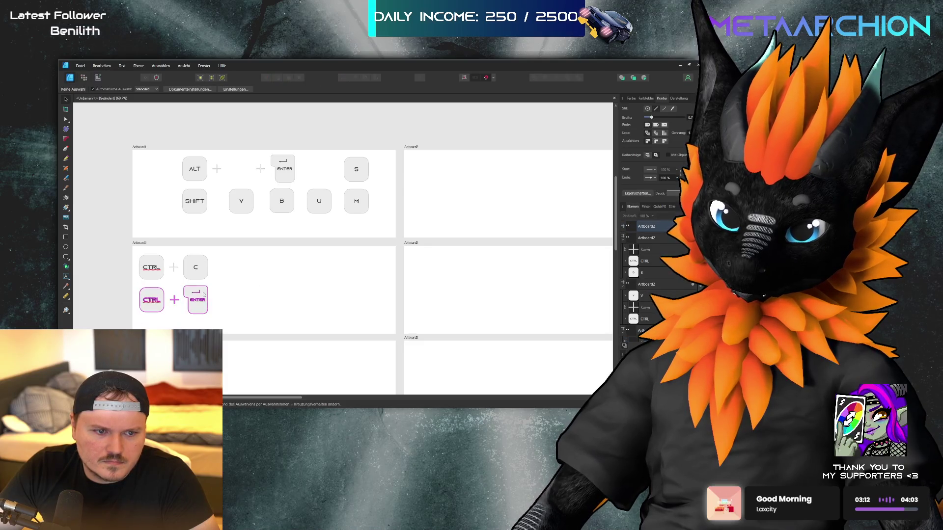
pyautogui.click(202, 298)
pyautogui.moveTo(202, 298); pyautogui.dragTo(197, 296)
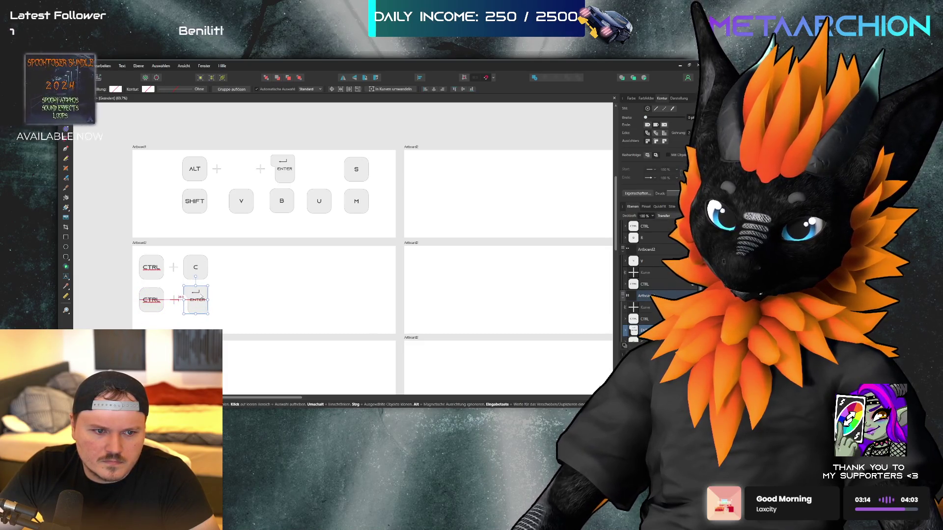
# Line up the ENTER key's right edge with the C key
pyautogui.scroll(3, 167, 308)
pyautogui.scroll(-2, 167, 308)
pyautogui.scroll(5, 225, 287)
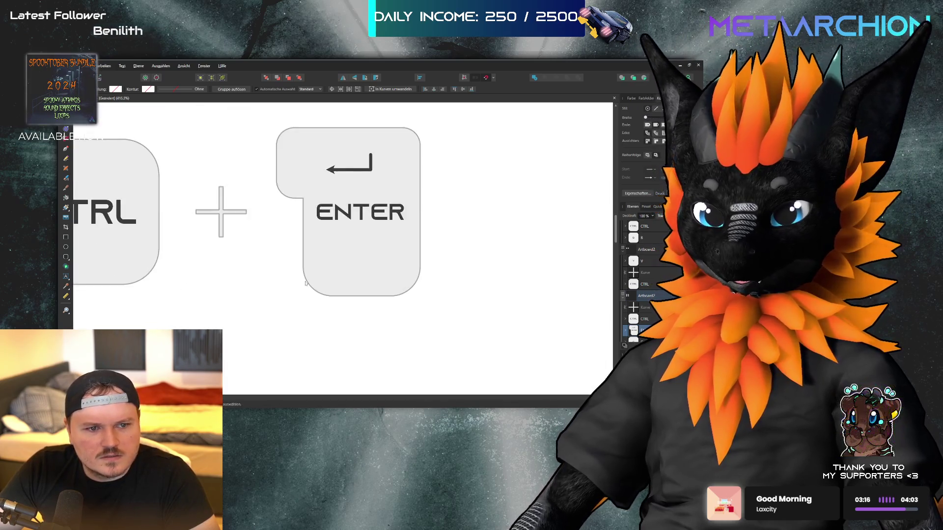
pyautogui.scroll(-3, 304, 275)
pyautogui.scroll(2, 397, 269)
pyautogui.click(396, 268)
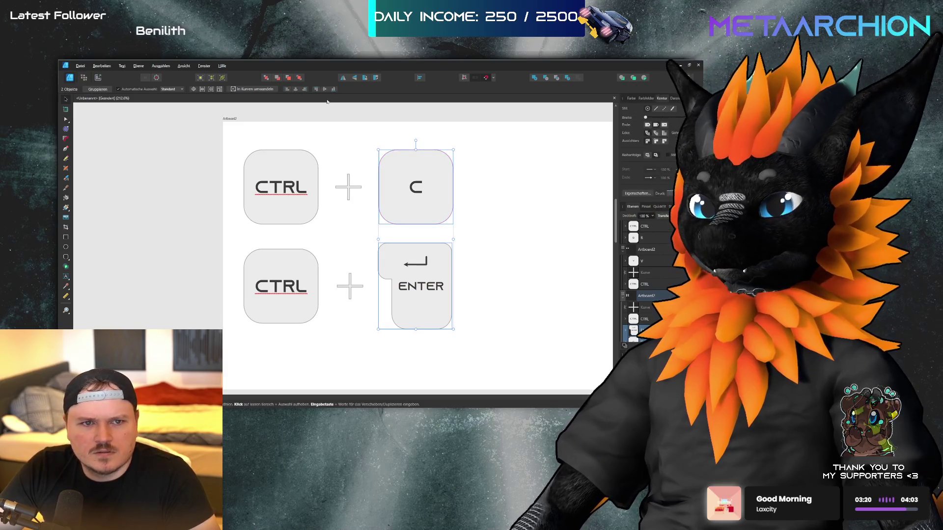
pyautogui.click(305, 90)
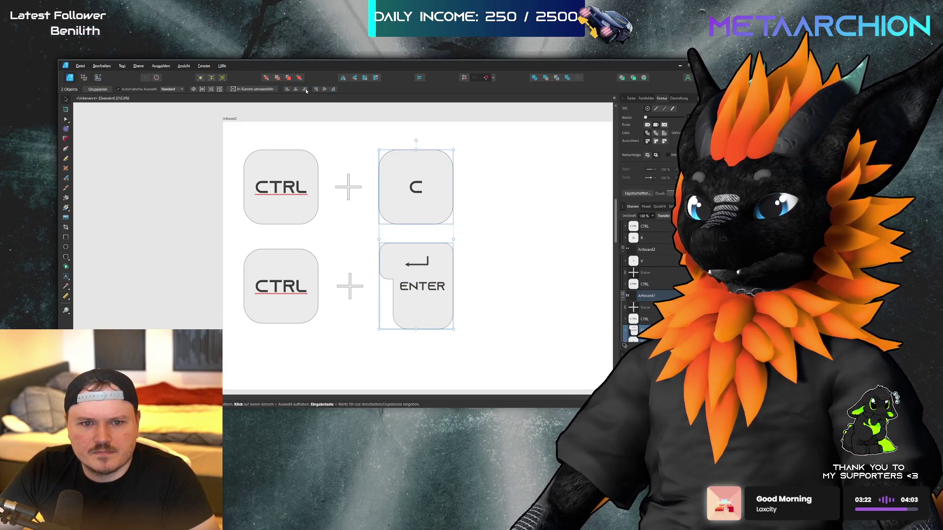
# Move the CTRL + ENTER row onto the top-middle artboard and nudge it into its corner
pyautogui.click(418, 300)
pyautogui.keyDown('shift'); pyautogui.click(349, 286); pyautogui.keyUp('shift')
pyautogui.keyDown('shift'); pyautogui.click(281, 286); pyautogui.keyUp('shift')
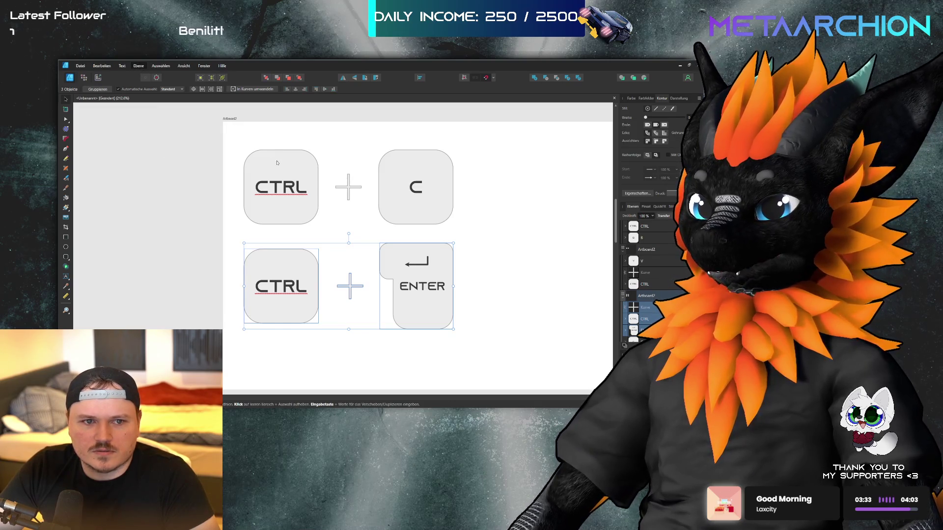
pyautogui.click(526, 264)
pyautogui.scroll(-1, 97, 226)
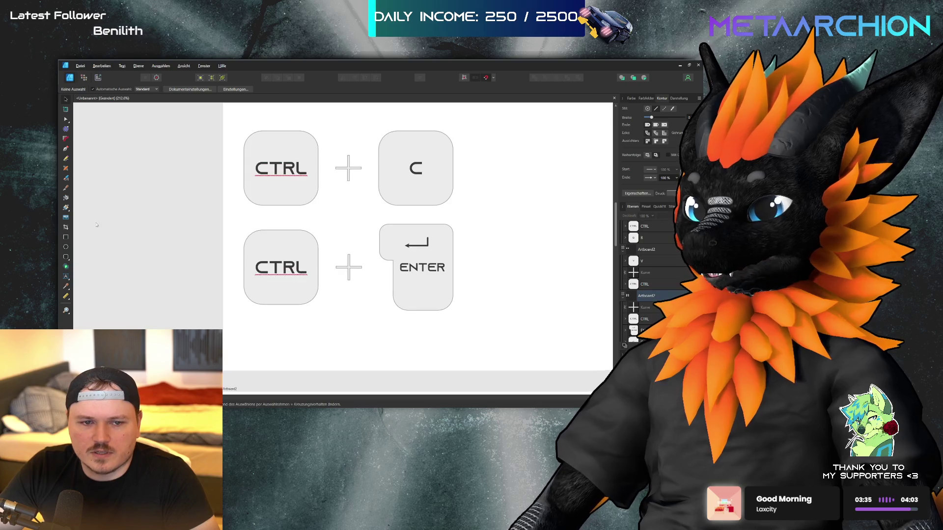
pyautogui.keyDown('ctrl'); pyautogui.scroll(-5, 96, 235); pyautogui.keyUp('ctrl')
pyautogui.moveTo(127, 255); pyautogui.dragTo(305, 152)
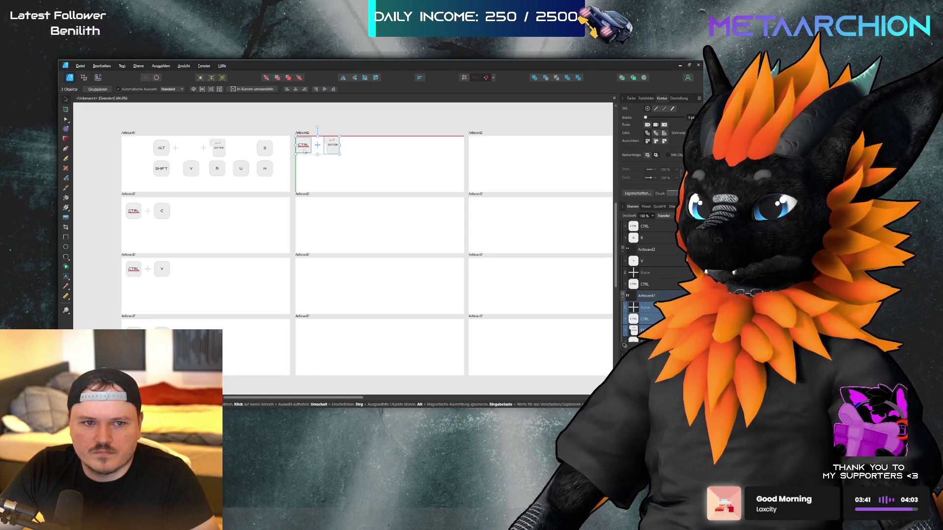
pyautogui.moveTo(369, 126)
pyautogui.mouseDown()
pyautogui.moveTo(284, 175)
pyautogui.moveTo(309, 153)
pyautogui.mouseUp()
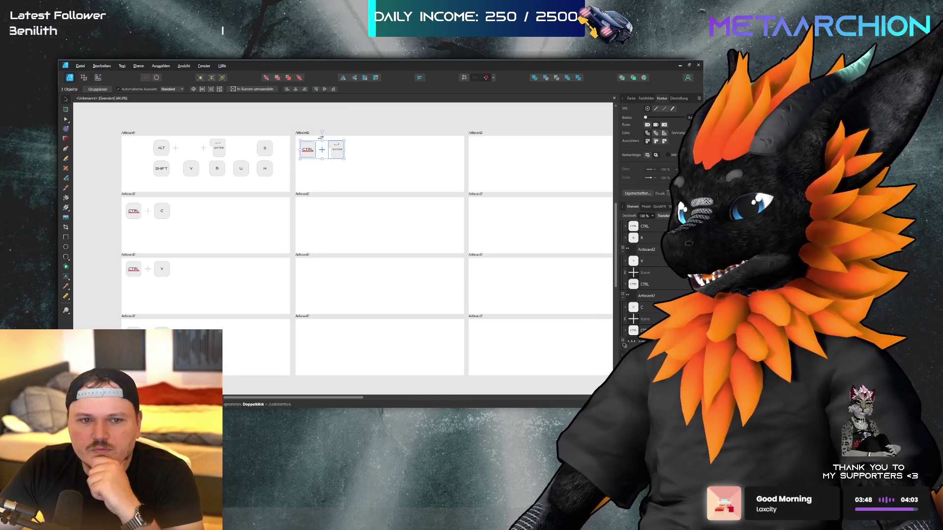
pyautogui.click(384, 118)
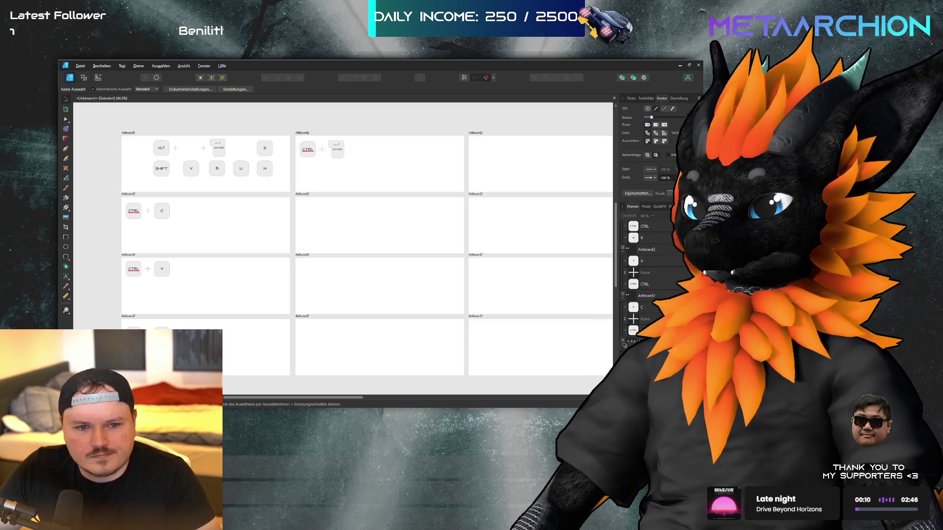
pyautogui.click(337, 213)
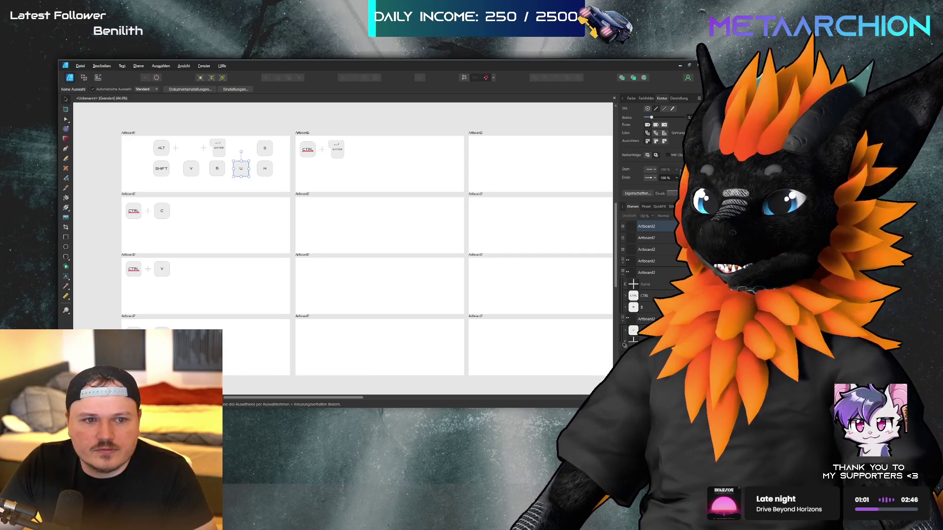
# Duplicate the C and B keys onto the second- and third-row middle artboards
pyautogui.click(163, 211)
pyautogui.moveTo(164, 214); pyautogui.dragTo(310, 211)
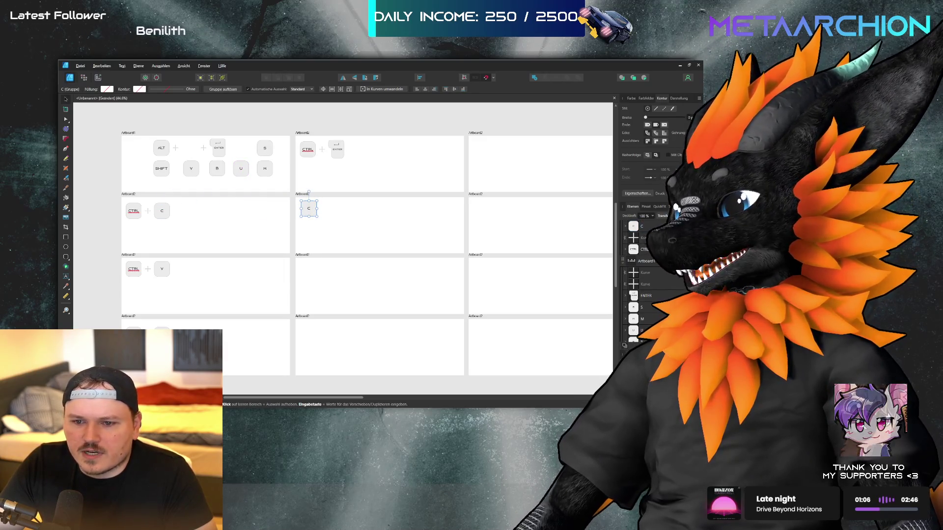
pyautogui.moveTo(216, 170)
pyautogui.mouseDown()
pyautogui.moveTo(272, 211)
pyautogui.moveTo(221, 176)
pyautogui.mouseUp()
pyautogui.click(221, 174)
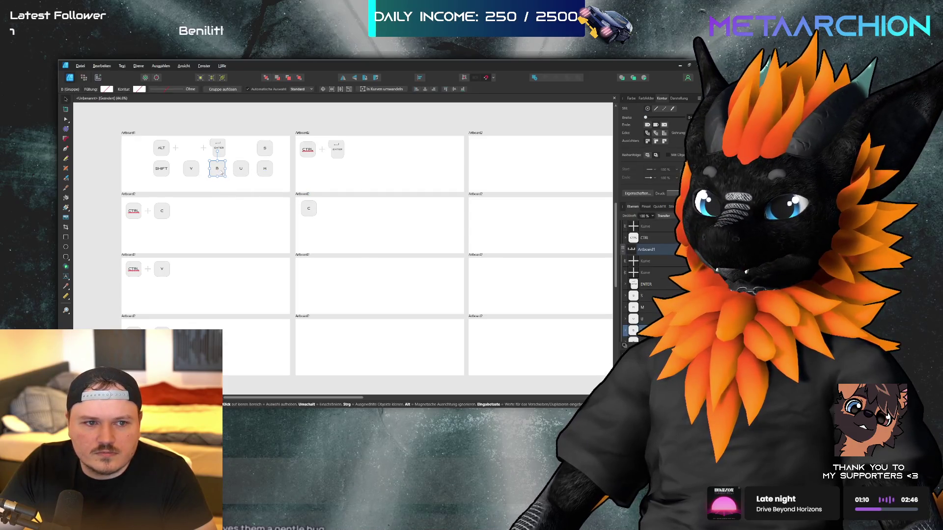
pyautogui.moveTo(219, 174)
pyautogui.mouseDown()
pyautogui.moveTo(245, 226)
pyautogui.moveTo(314, 282)
pyautogui.mouseUp()
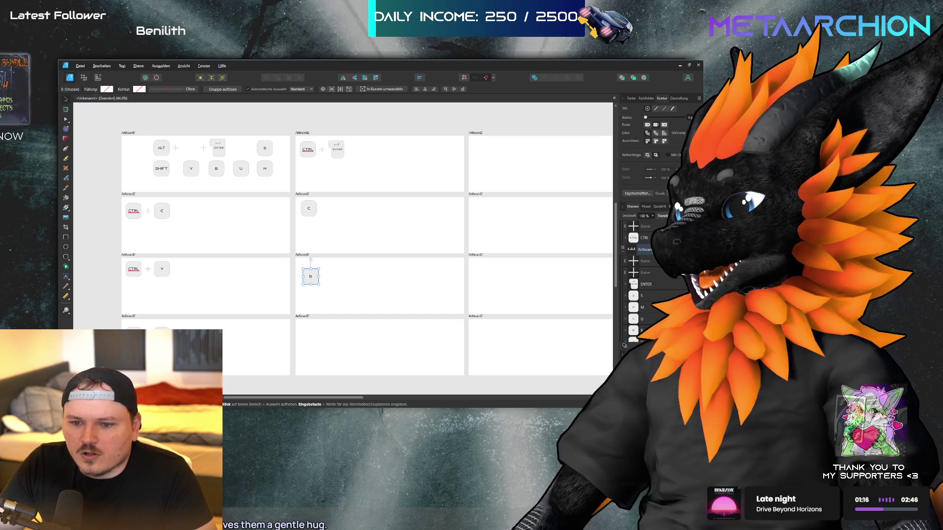
pyautogui.click(414, 246)
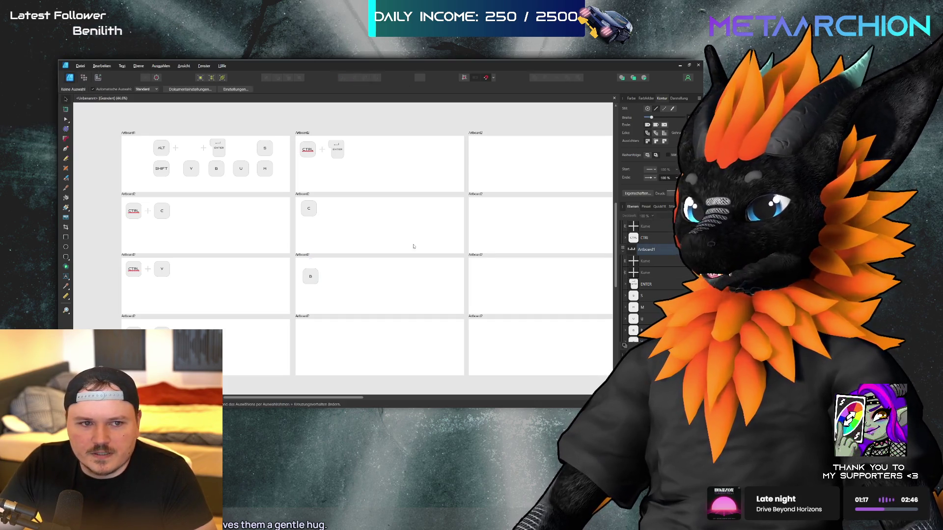
# Build ALT + U on the bottom-middle artboard from copied ALT, plus and U graphics
pyautogui.click(165, 151)
pyautogui.moveTo(163, 152)
pyautogui.mouseDown()
pyautogui.moveTo(357, 274)
pyautogui.moveTo(311, 335)
pyautogui.mouseUp()
pyautogui.click(240, 170)
pyautogui.moveTo(240, 169); pyautogui.dragTo(334, 332)
pyautogui.moveTo(176, 148); pyautogui.dragTo(324, 336)
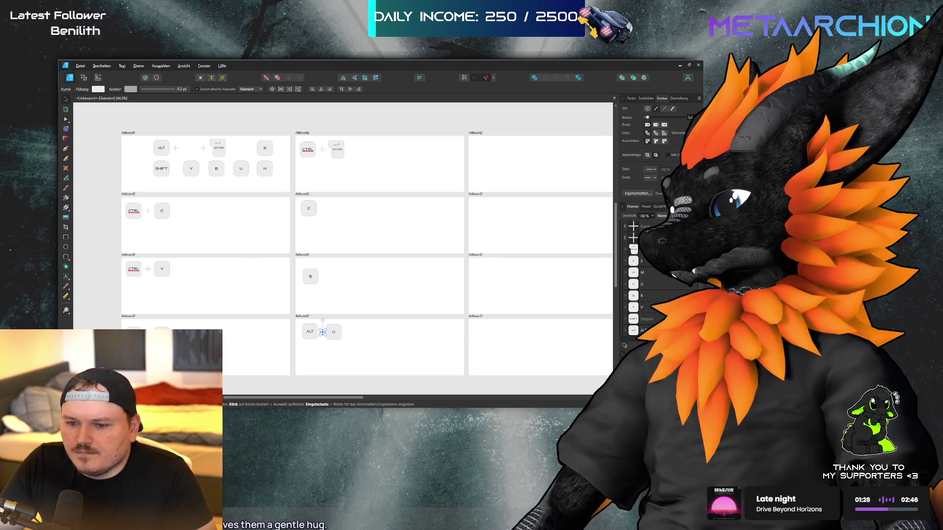
# Assemble ALT + S on the top-right artboard and place an ALT key below it
pyautogui.moveTo(310, 331)
pyautogui.mouseDown()
pyautogui.moveTo(473, 200)
pyautogui.moveTo(483, 146)
pyautogui.mouseUp()
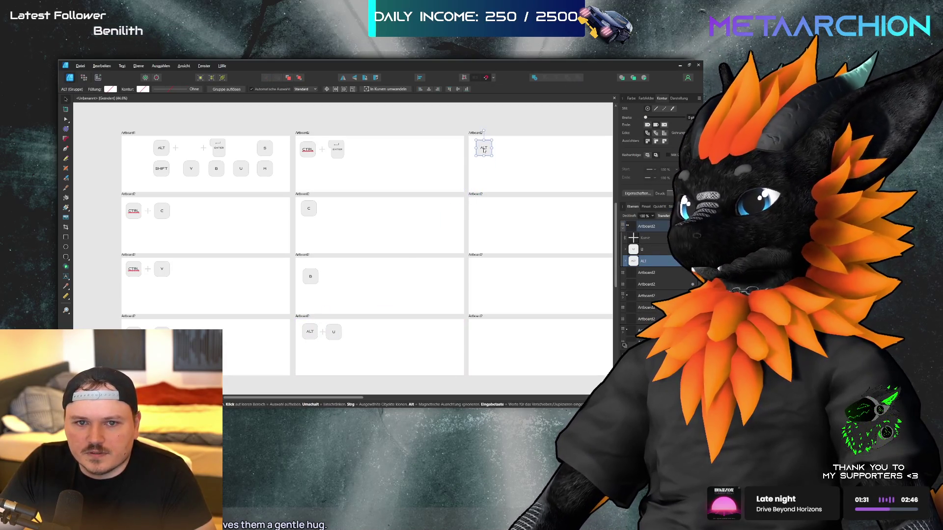
pyautogui.click(323, 332)
pyautogui.moveTo(324, 333)
pyautogui.mouseDown()
pyautogui.moveTo(456, 203)
pyautogui.moveTo(499, 148)
pyautogui.mouseUp()
pyautogui.click(311, 276)
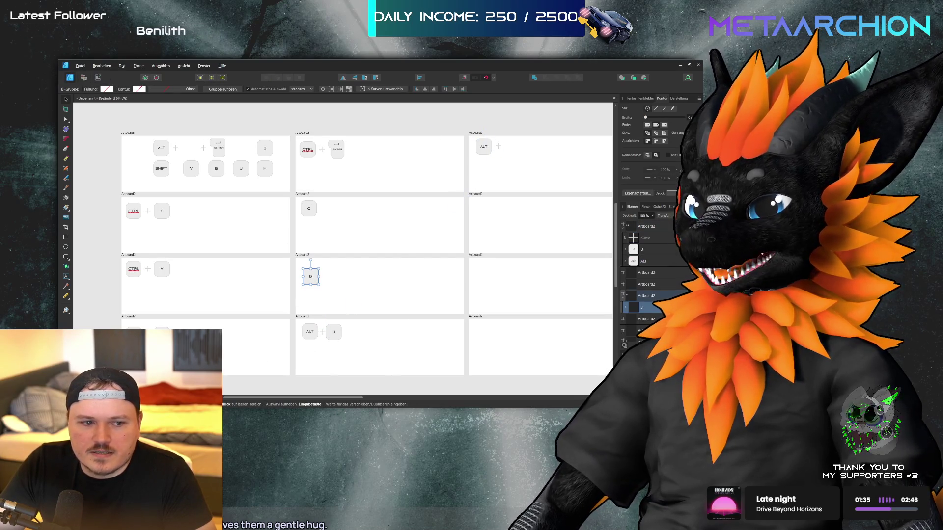
pyautogui.press('Tab')
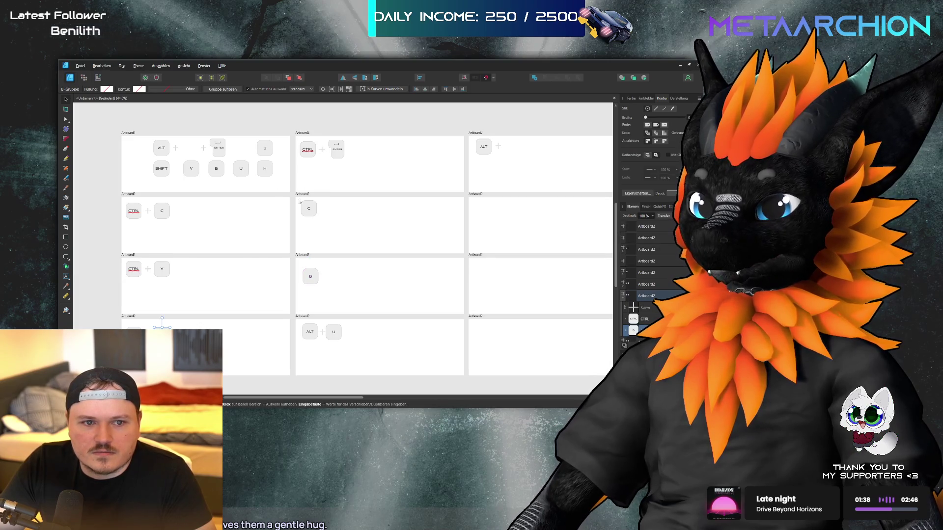
pyautogui.moveTo(259, 154)
pyautogui.mouseDown()
pyautogui.moveTo(555, 157)
pyautogui.moveTo(511, 156)
pyautogui.mouseUp()
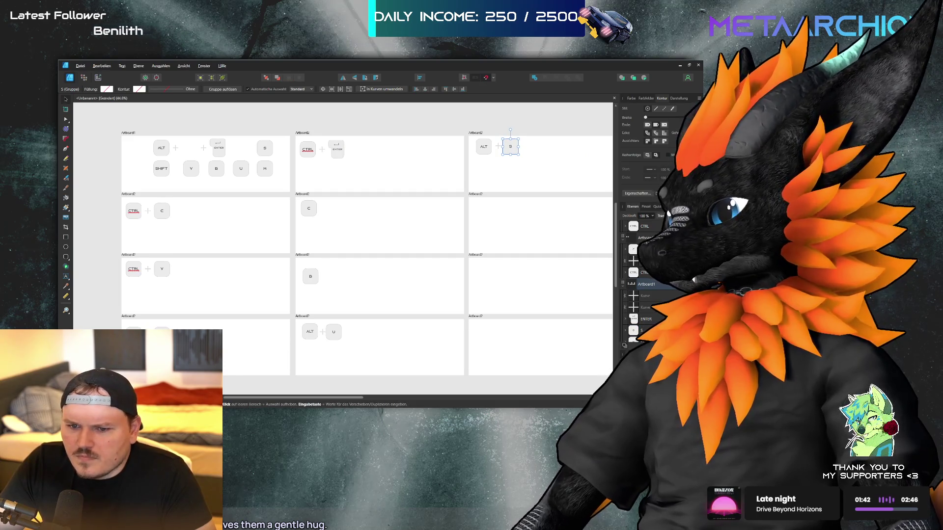
pyautogui.click(264, 148)
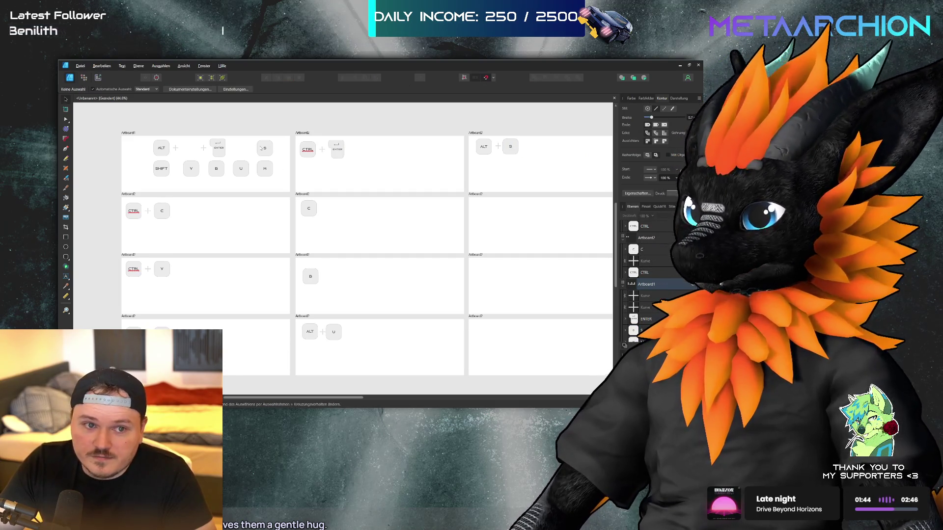
pyautogui.moveTo(156, 151)
pyautogui.mouseDown()
pyautogui.moveTo(356, 167)
pyautogui.moveTo(486, 216)
pyautogui.moveTo(479, 212)
pyautogui.mouseUp()
pyautogui.click(160, 152)
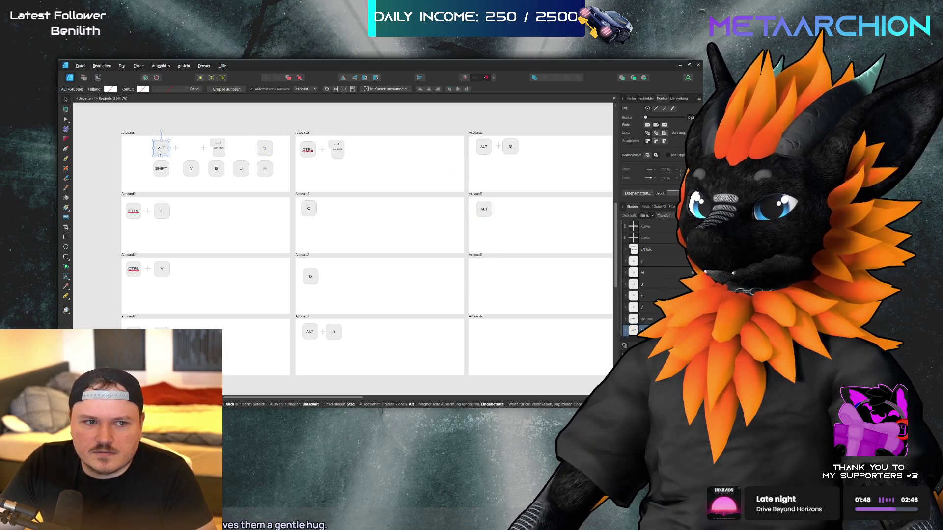
# Duplicate the ALT key beside SHIFT and relabel the copy F12
pyautogui.moveTo(163, 150); pyautogui.dragTo(137, 168)
pyautogui.doubleClick(137, 168)
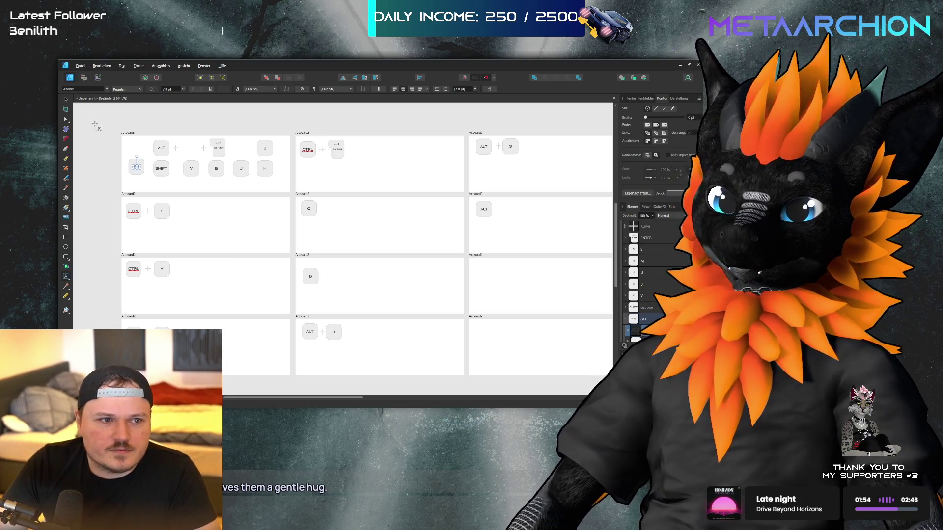
pyautogui.write('F1')
pyautogui.press('Escape')
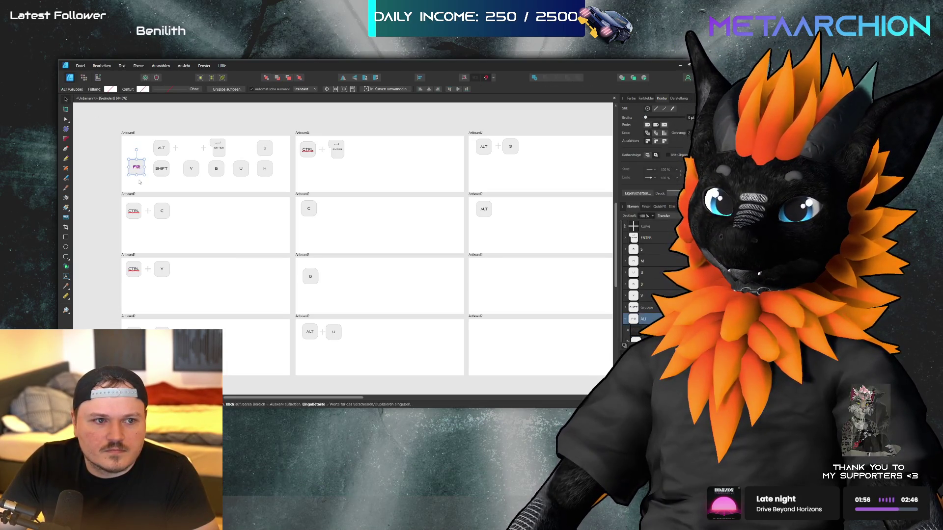
pyautogui.moveTo(140, 161); pyautogui.dragTo(140, 166)
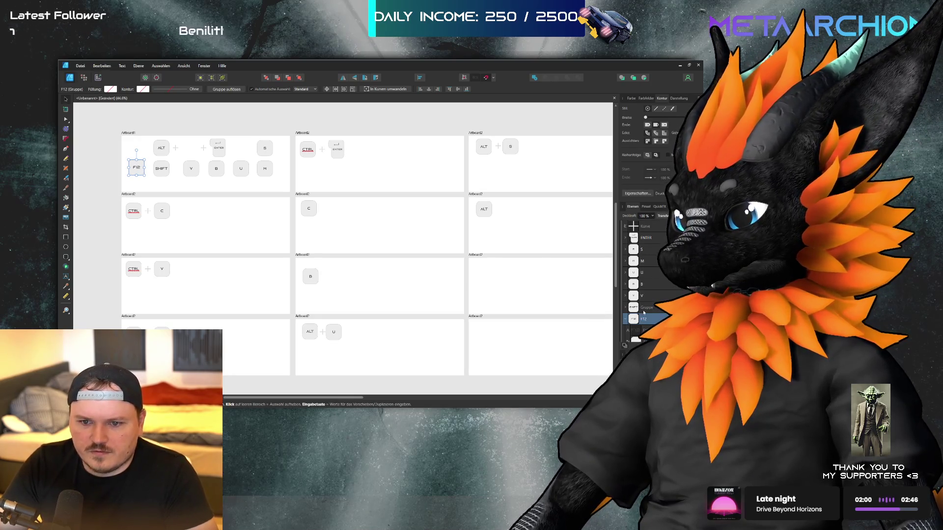
# Complete ALT + F12 on the second-row right artboard with the F12 key and a plus sign
pyautogui.moveTo(137, 167)
pyautogui.mouseDown()
pyautogui.moveTo(412, 165)
pyautogui.moveTo(510, 199)
pyautogui.moveTo(510, 212)
pyautogui.mouseUp()
pyautogui.moveTo(498, 146); pyautogui.dragTo(499, 211)
pyautogui.press('Escape')
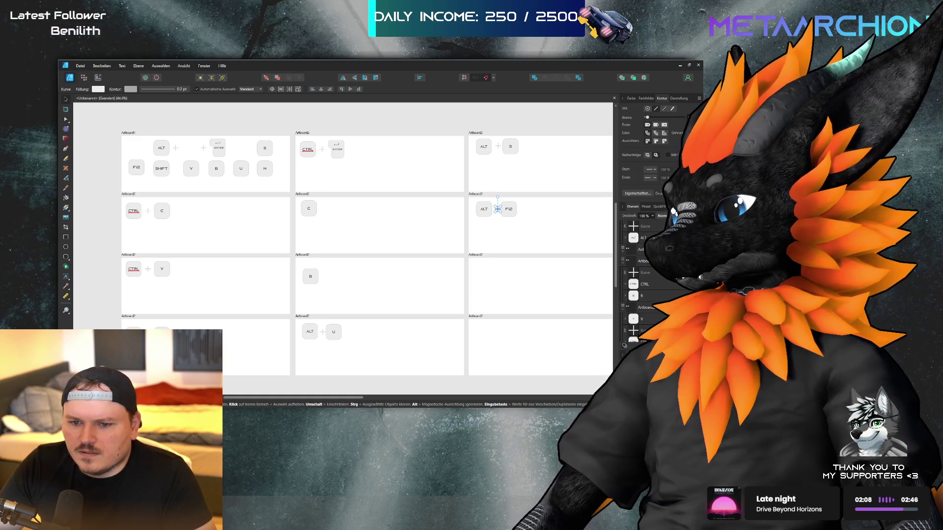
pyautogui.click(90, 300)
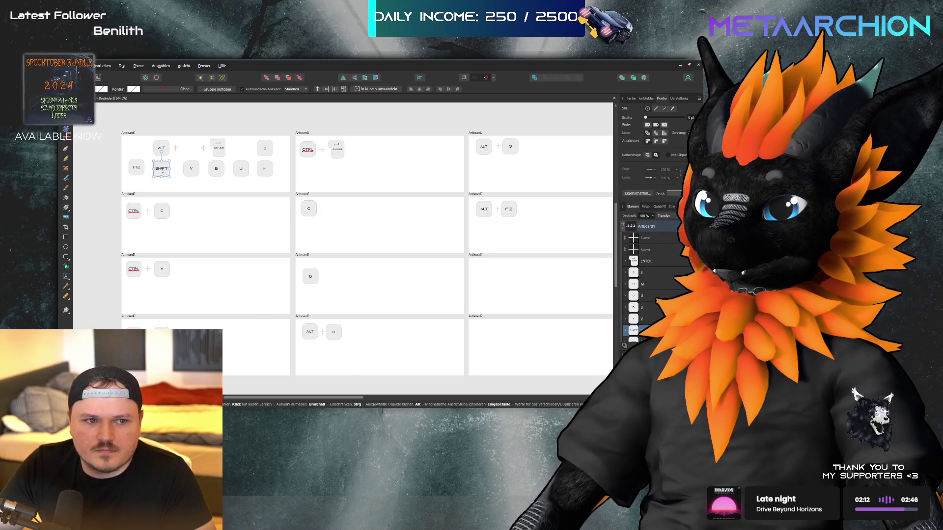
# Build SHIFT + M on the third-row right artboard from a pasted SHIFT, plus and M
pyautogui.hotkey('ctrl', 'v')
pyautogui.click(420, 283)
pyautogui.moveTo(323, 332); pyautogui.dragTo(500, 274)
pyautogui.click(243, 210)
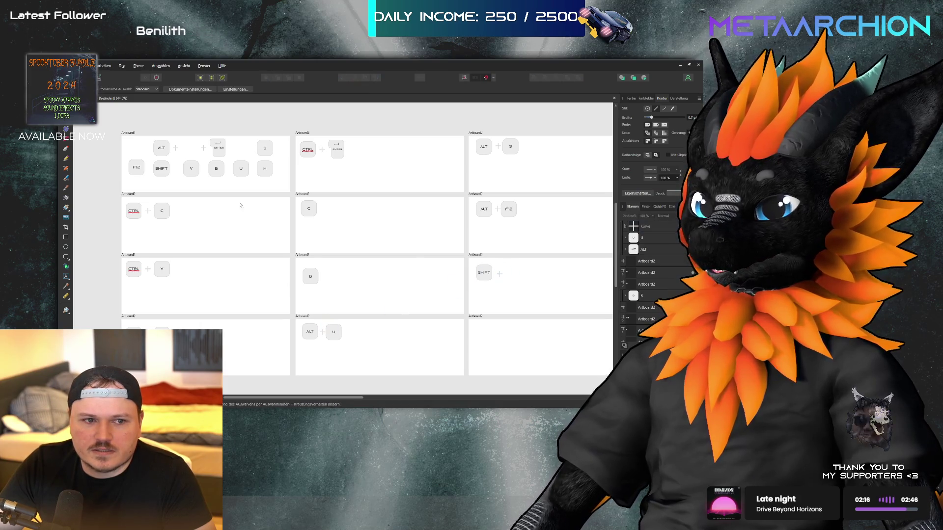
pyautogui.moveTo(265, 168); pyautogui.dragTo(515, 273)
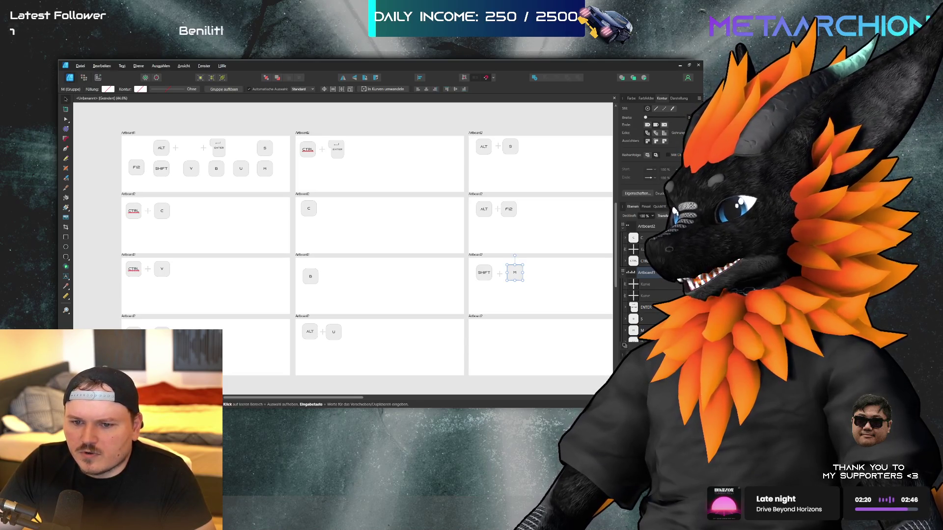
pyautogui.click(83, 216)
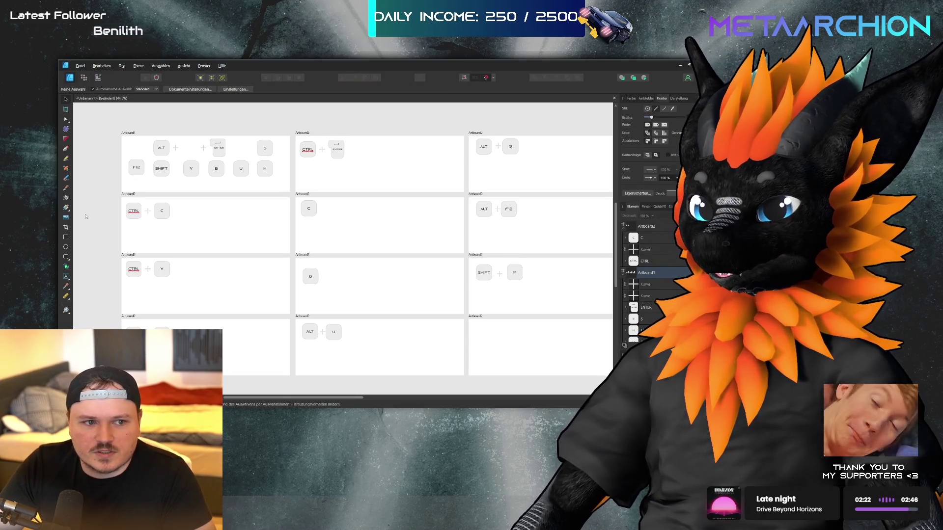
# Assemble CTRL + ALT + C with plus signs on the bottom-right artboard
pyautogui.moveTo(127, 212)
pyautogui.mouseDown()
pyautogui.moveTo(462, 339)
pyautogui.moveTo(480, 332)
pyautogui.mouseUp()
pyautogui.moveTo(484, 209); pyautogui.dragTo(517, 331)
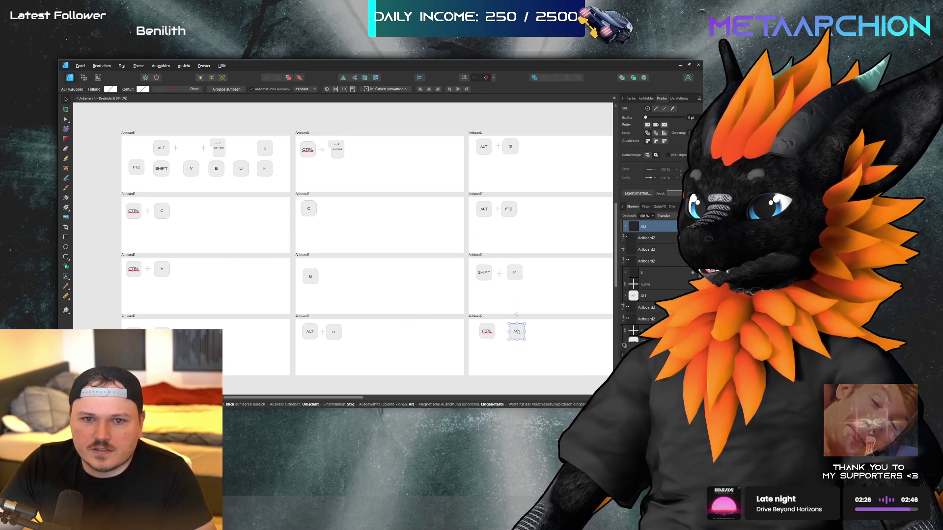
pyautogui.moveTo(310, 209)
pyautogui.mouseDown()
pyautogui.moveTo(565, 331)
pyautogui.moveTo(545, 331)
pyautogui.mouseUp()
pyautogui.click(501, 275)
pyautogui.moveTo(501, 275)
pyautogui.mouseDown()
pyautogui.moveTo(503, 332)
pyautogui.moveTo(531, 333)
pyautogui.mouseUp()
pyautogui.hotkey('ctrl', 'd')
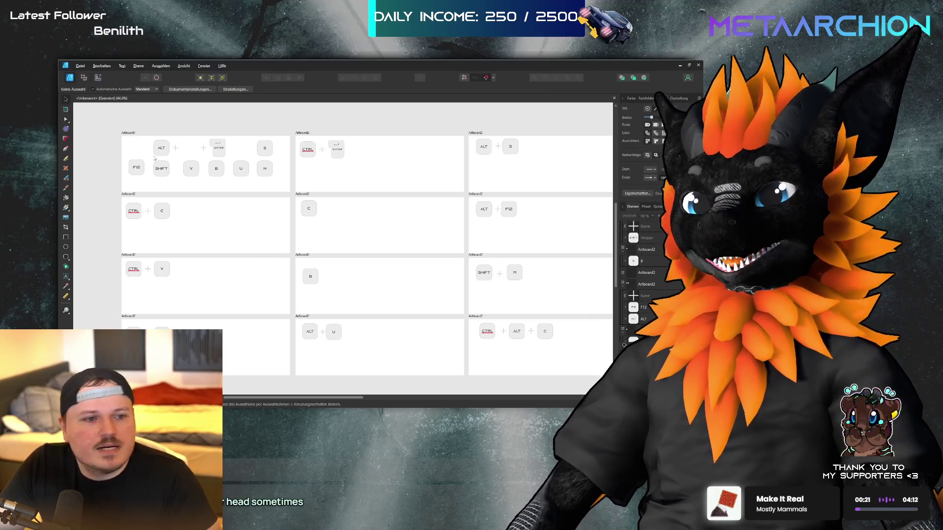
pyautogui.moveTo(190, 203)
pyautogui.mouseDown()
pyautogui.moveTo(146, 232)
pyautogui.moveTo(122, 231)
pyautogui.mouseUp()
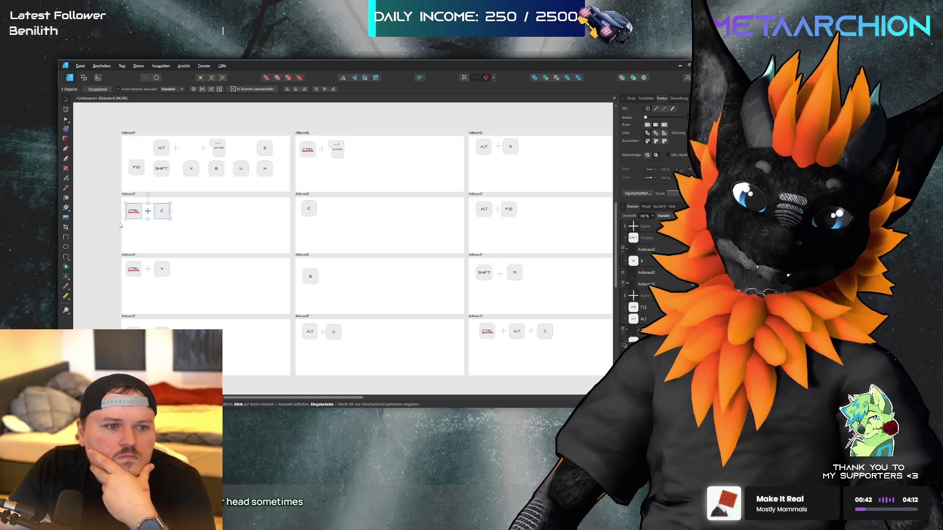
# Rename the first artboard to 'Buncha Buttons'
pyautogui.click(125, 133)
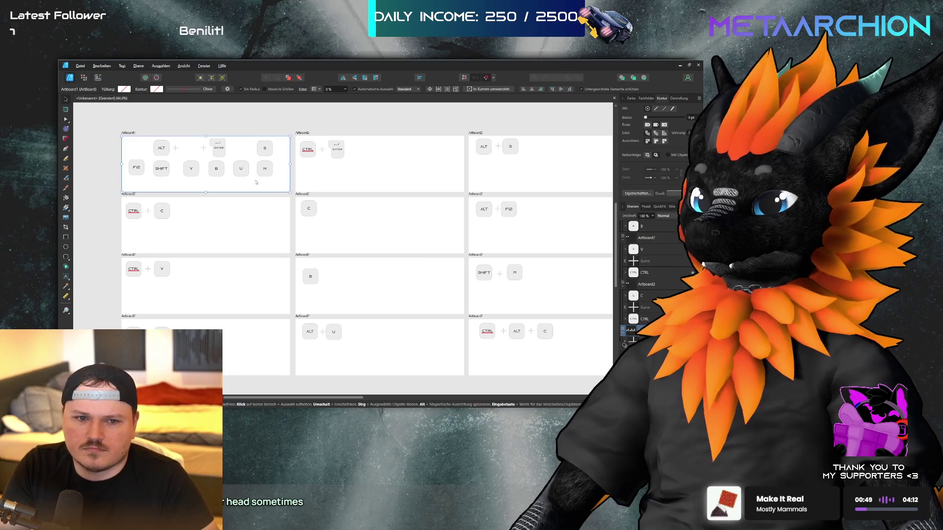
pyautogui.write('Buncha Buttons')
pyautogui.press('Return')
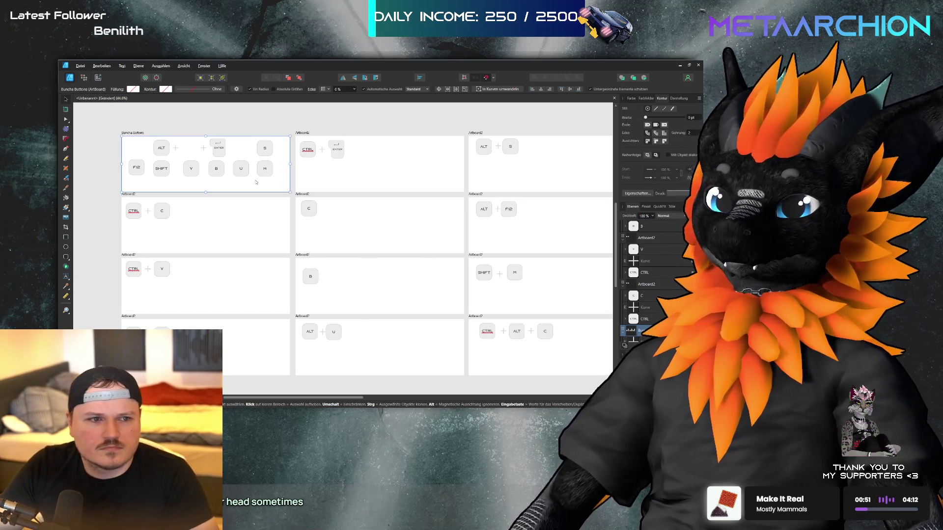
pyautogui.click(151, 214)
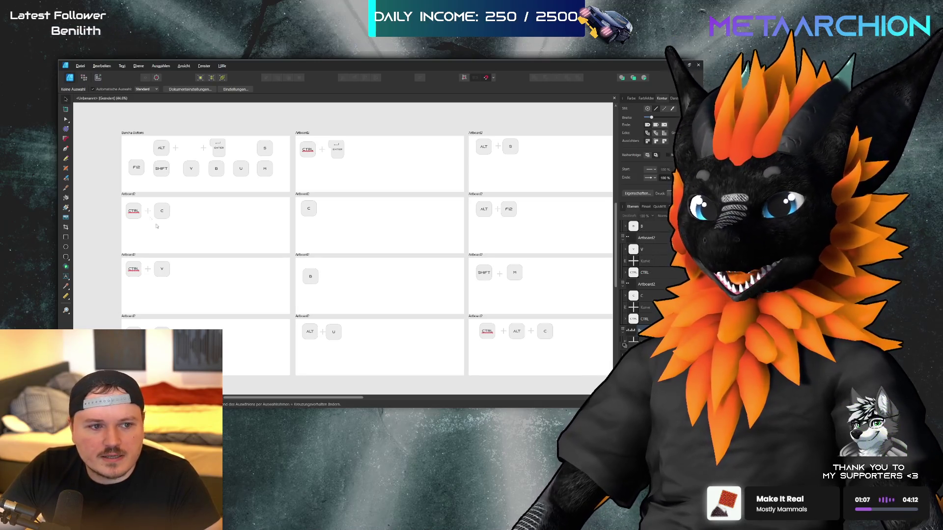
# Lower the CTRL + C keys and draw a thin header bar above them with the Rectangle Tool
pyautogui.moveTo(204, 199)
pyautogui.mouseDown()
pyautogui.moveTo(121, 232)
pyautogui.moveTo(134, 227)
pyautogui.mouseUp()
pyautogui.click(82, 185)
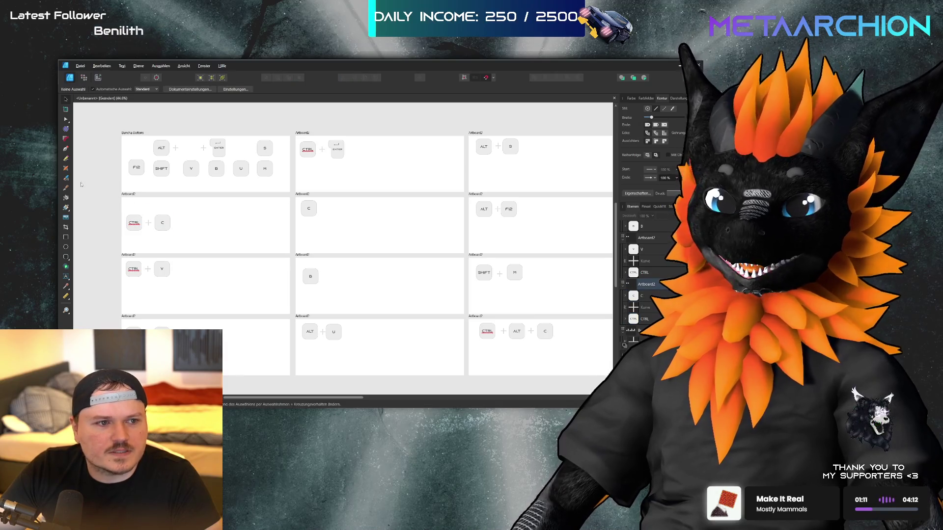
pyautogui.click(65, 237)
pyautogui.moveTo(122, 198); pyautogui.dragTo(205, 206)
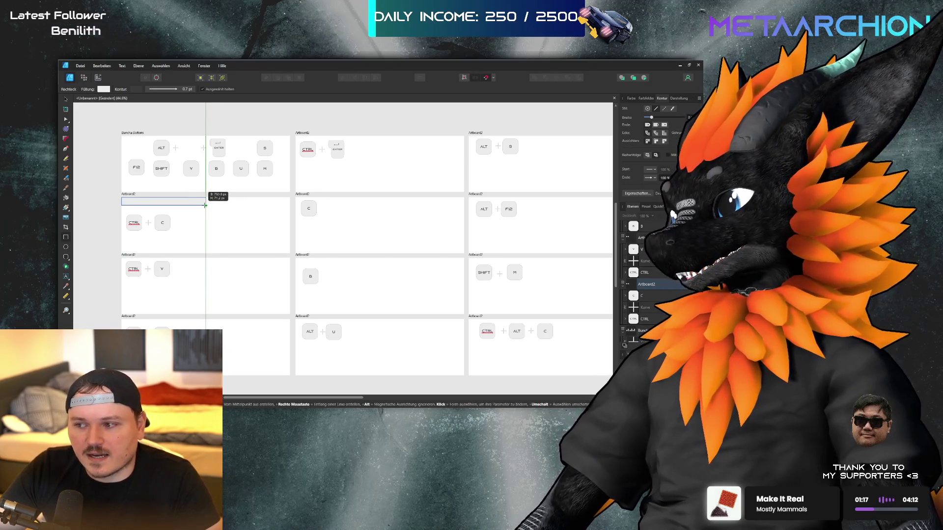
# Shorten the new header bar slightly, zoom in, and select the gray header rectangle
pyautogui.moveTo(205, 205); pyautogui.dragTo(205, 206)
pyautogui.click(65, 100)
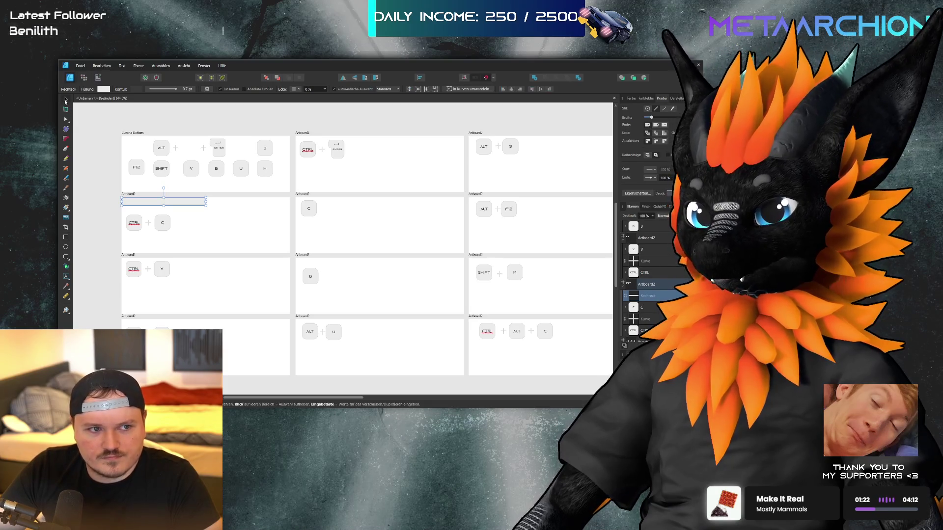
pyautogui.click(117, 229)
pyautogui.scroll(5, 121, 232)
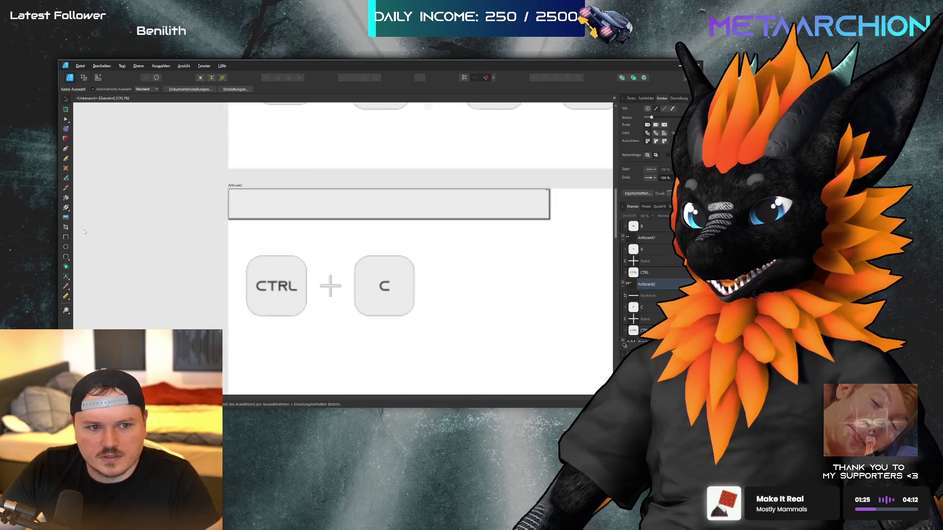
pyautogui.click(289, 220)
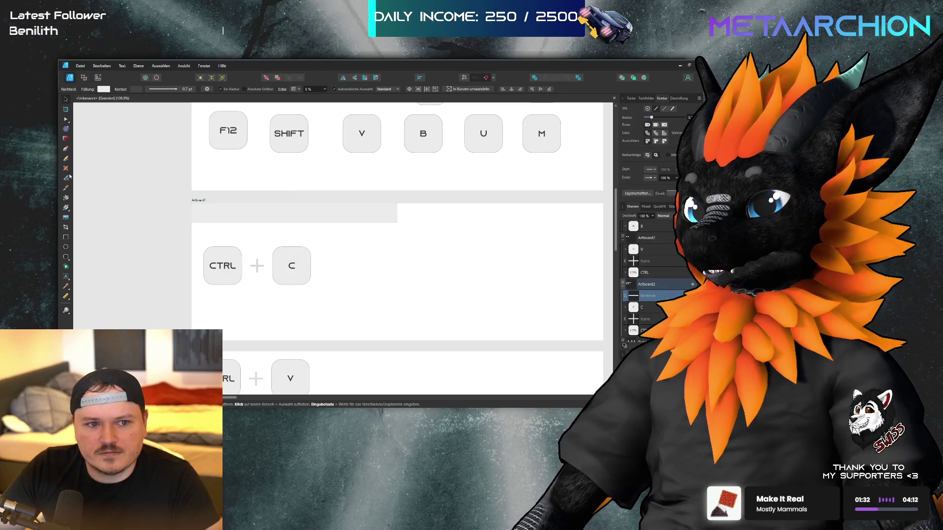
pyautogui.click(151, 249)
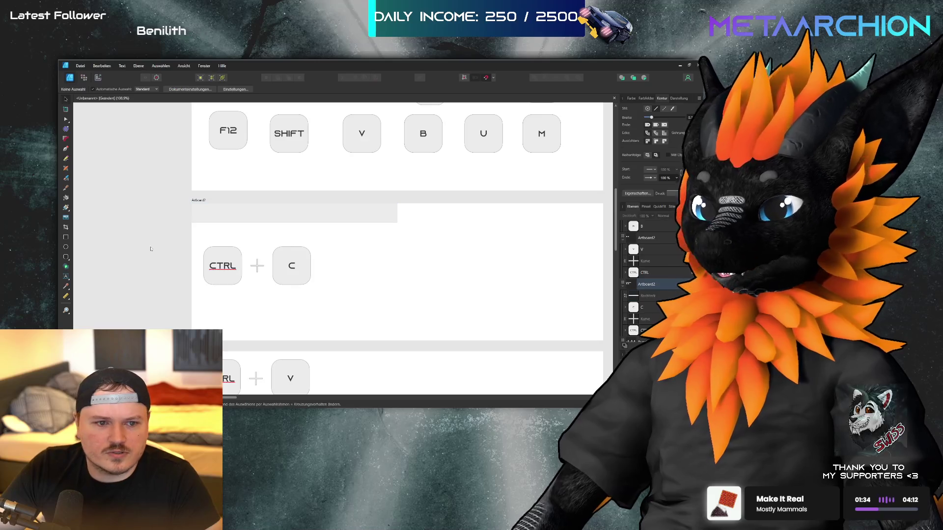
pyautogui.click(285, 221)
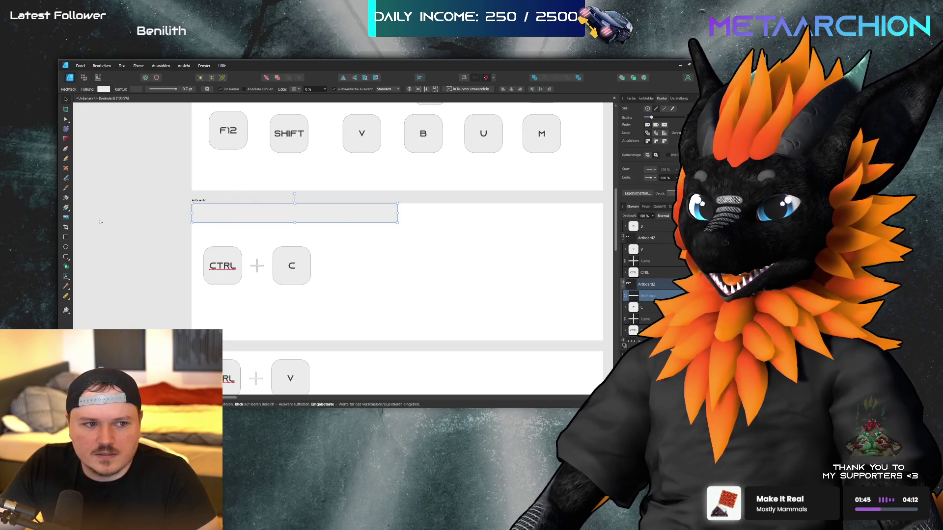
pyautogui.click(65, 277)
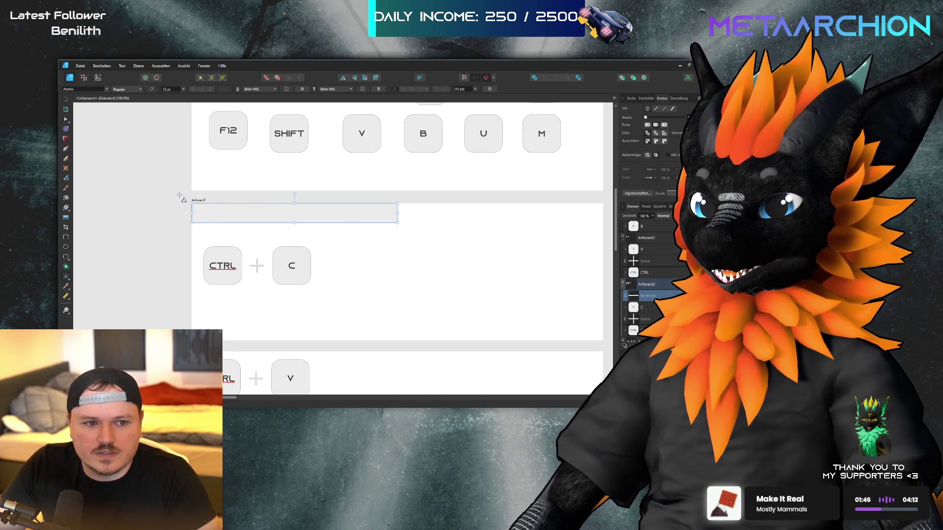
# Start an artistic text frame on the header bar and widen it across the bar
pyautogui.click(296, 214)
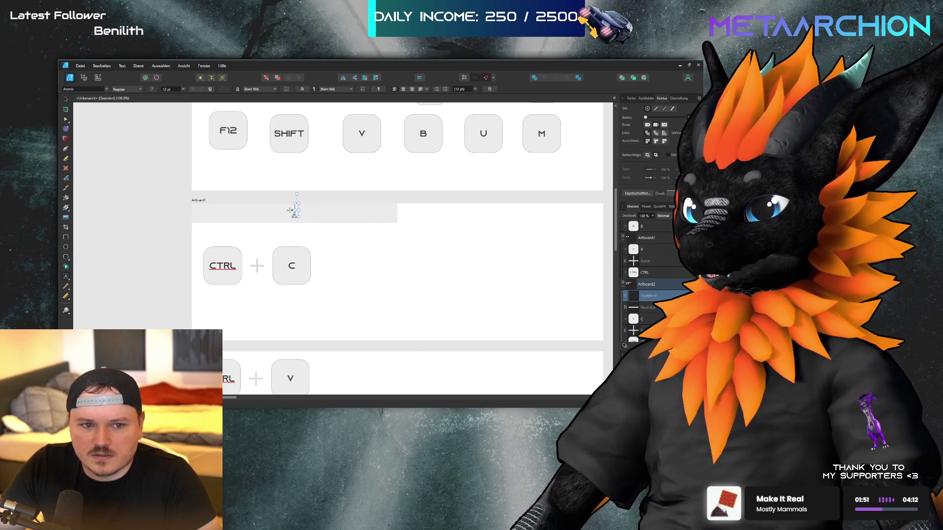
pyautogui.click(61, 119)
pyautogui.click(300, 211)
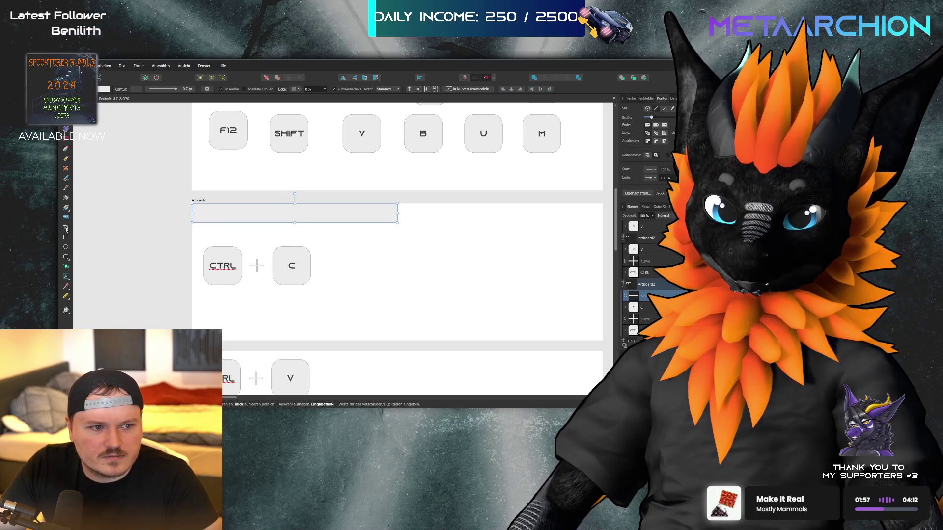
pyautogui.press('t')
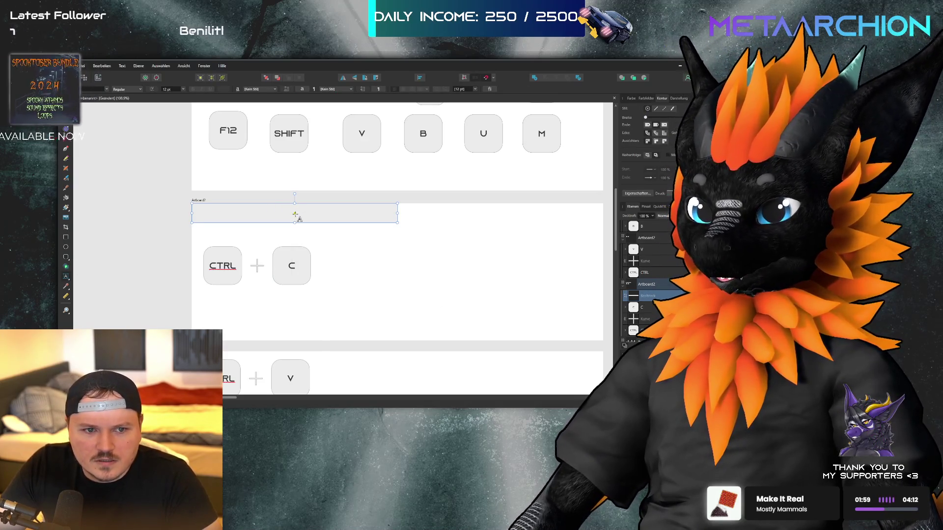
pyautogui.click(295, 213)
pyautogui.click(295, 211)
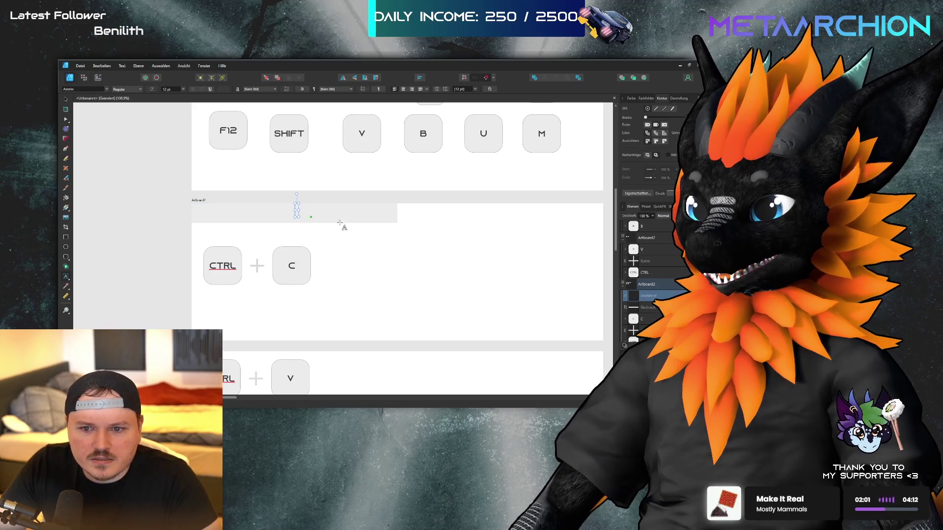
pyautogui.moveTo(332, 227)
pyautogui.mouseDown()
pyautogui.moveTo(397, 216)
pyautogui.moveTo(301, 213)
pyautogui.moveTo(397, 213)
pyautogui.mouseUp()
pyautogui.moveTo(293, 213); pyautogui.dragTo(192, 213)
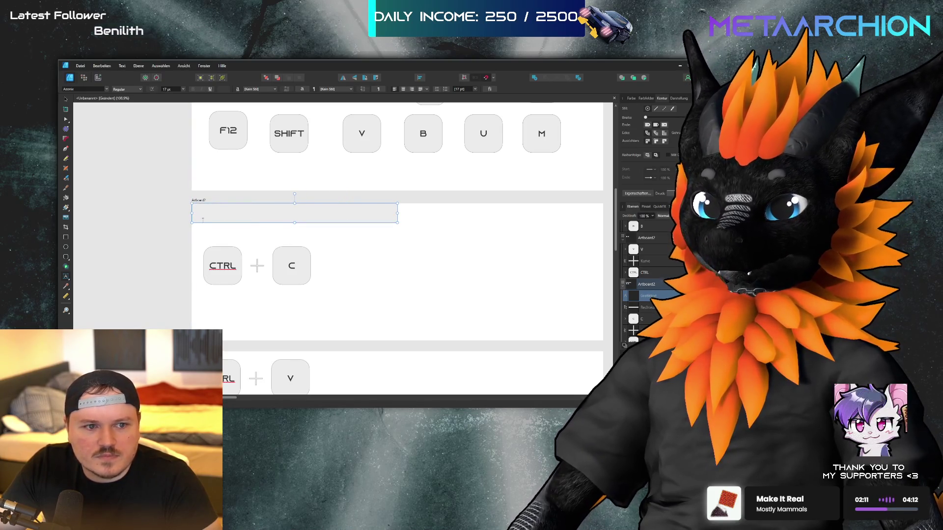
# Type COPY, then undo the text, a stray stroke and the text object
pyautogui.write('COPY')
pyautogui.scroll(-5, 257, 207)
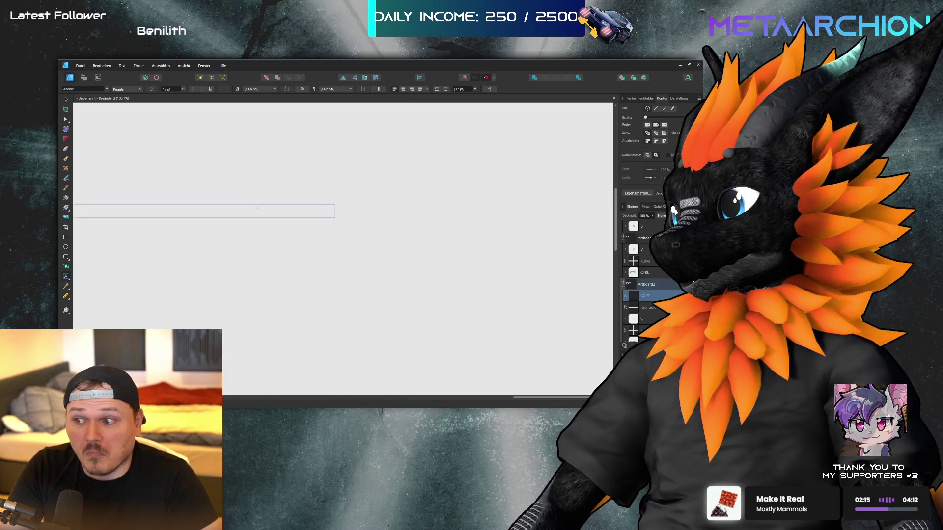
pyautogui.hotkey('ctrl', 'z')
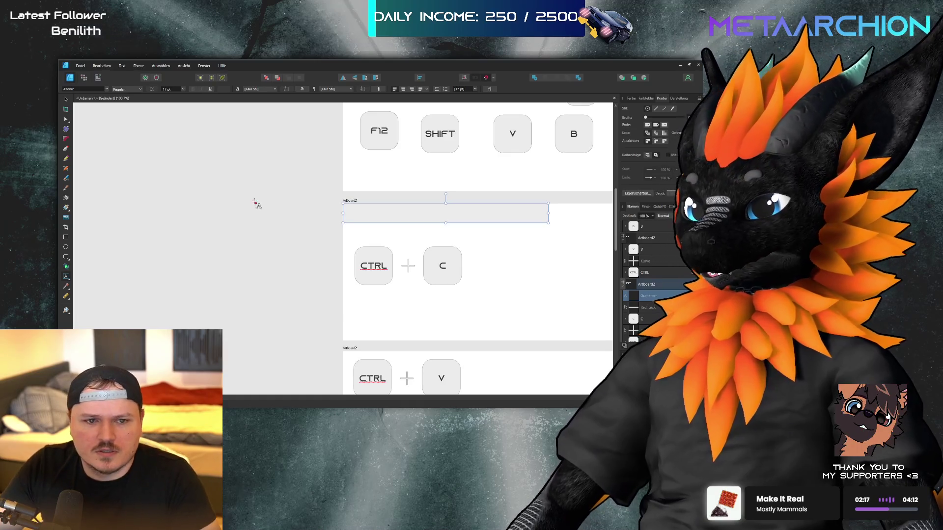
pyautogui.hscroll(4, 357, 210)
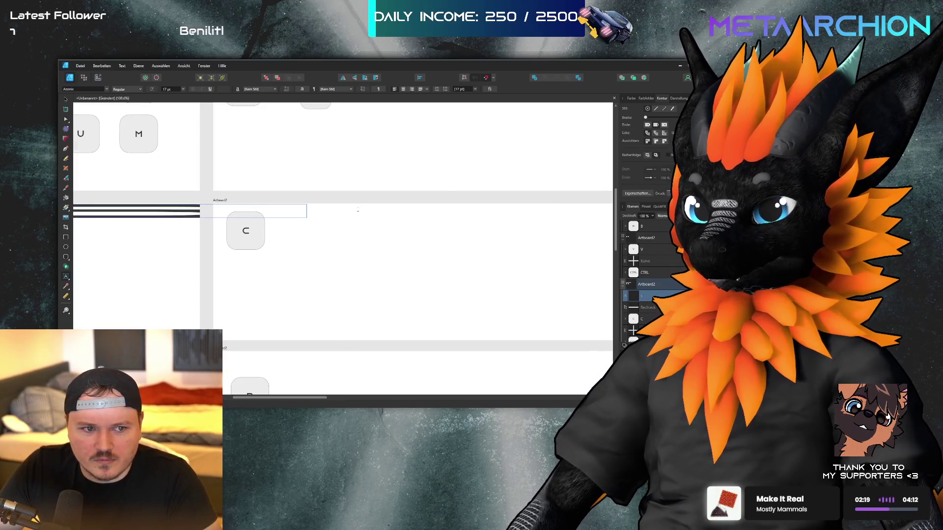
pyautogui.scroll(-4, 357, 210)
pyautogui.scroll(2, 165, 227)
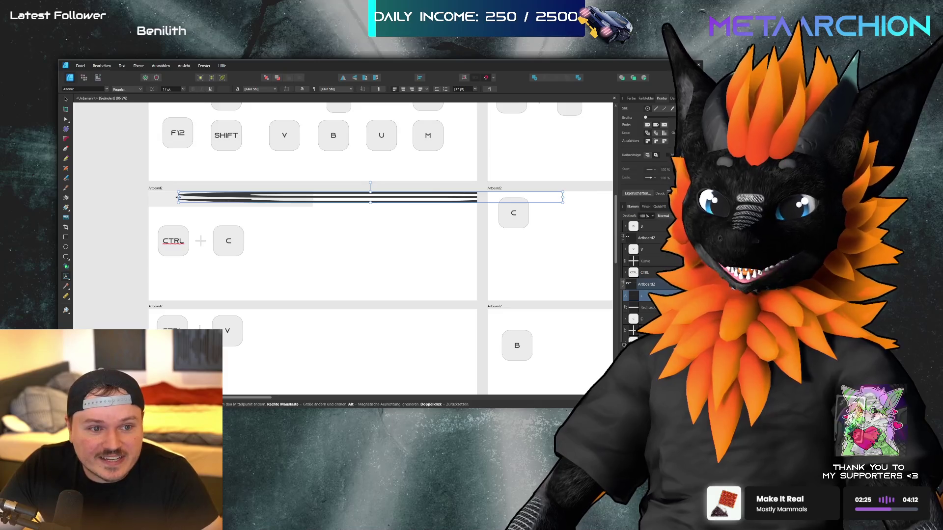
pyautogui.hotkey('ctrl', 'z')
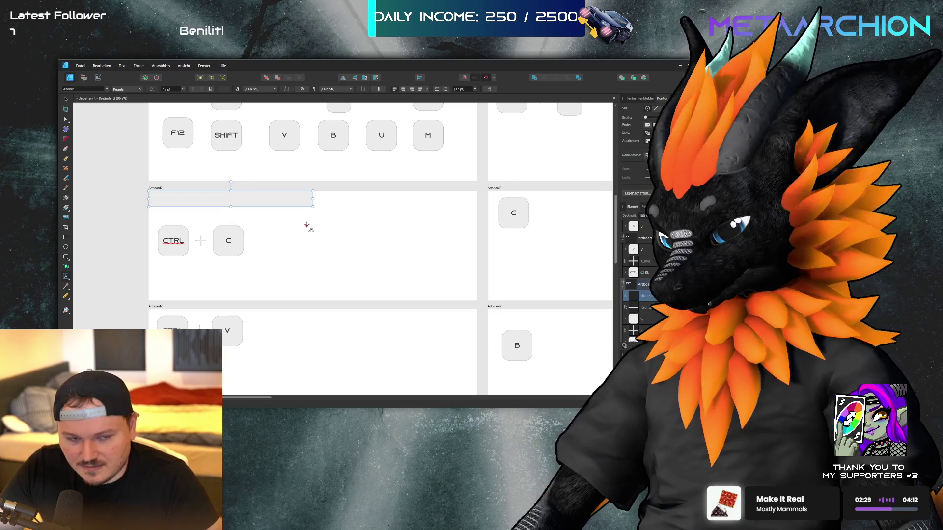
pyautogui.hotkey('ctrl', 'z')
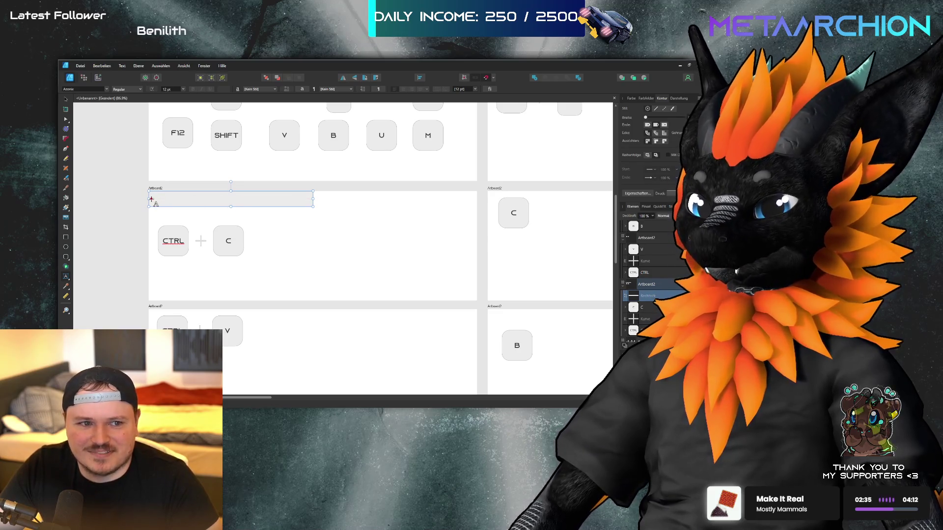
pyautogui.press('Escape')
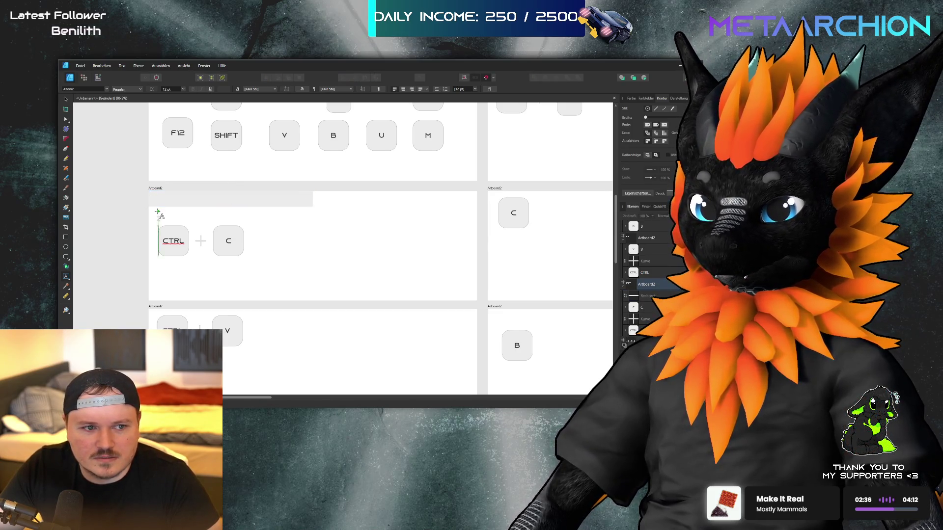
# Drag a new text frame at the header bar's left edge and delete the test text
pyautogui.click(149, 196)
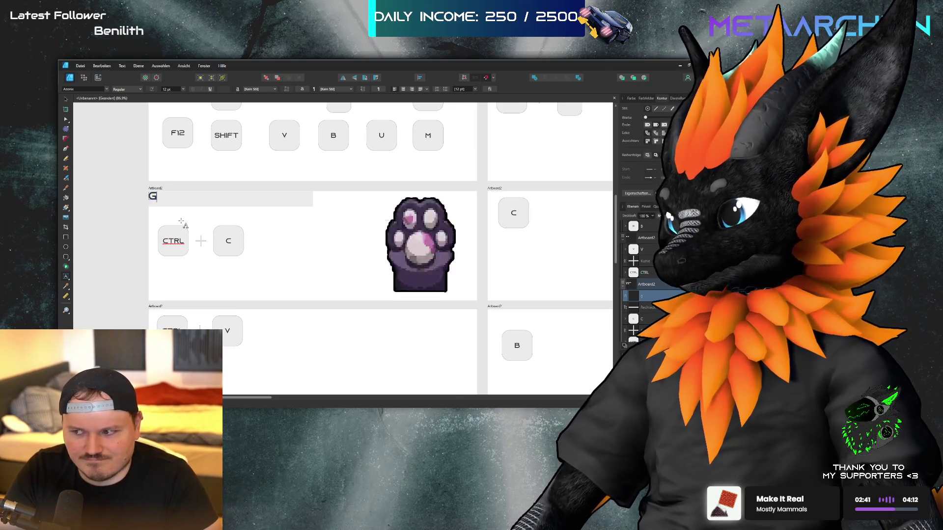
pyautogui.write('8')
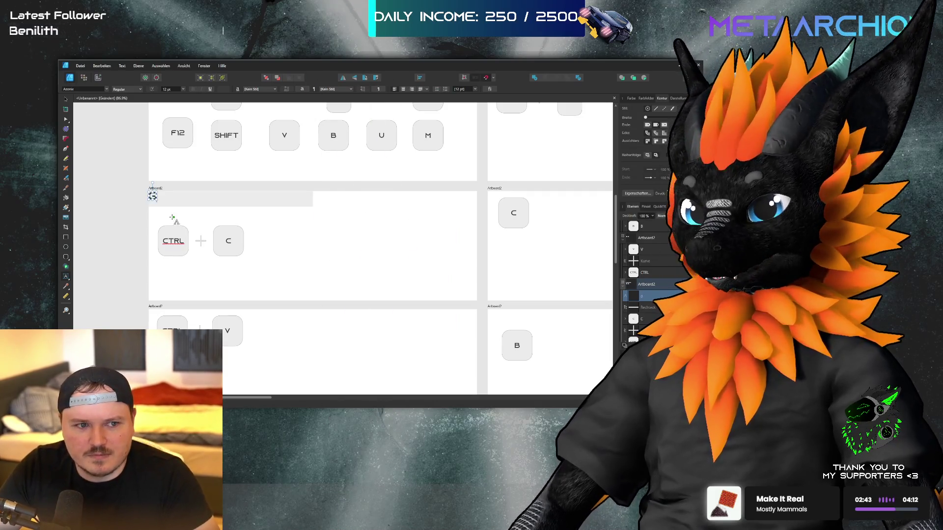
pyautogui.hotkey('ctrl', 'z')
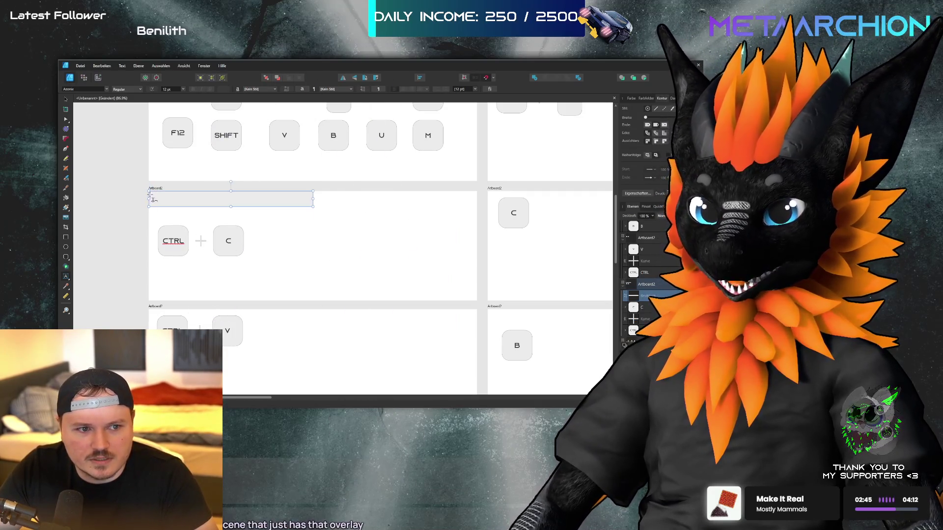
pyautogui.click(162, 198)
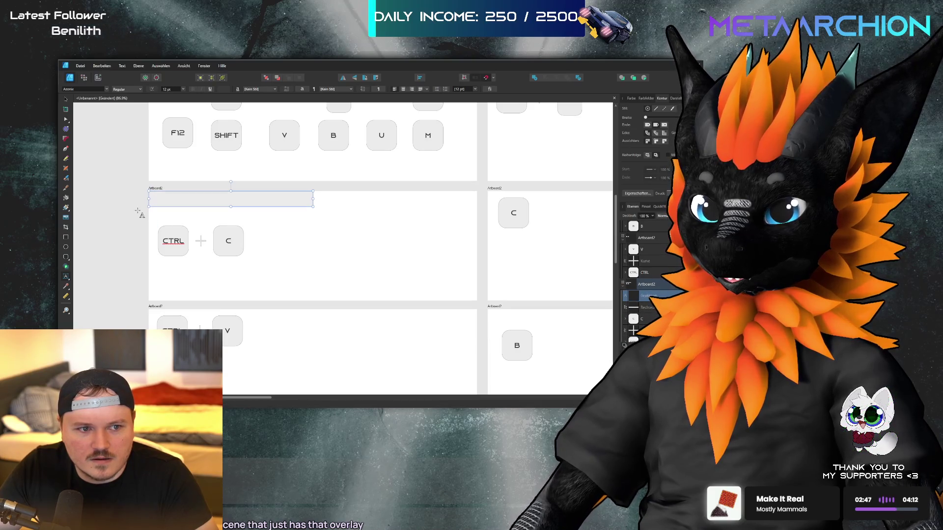
pyautogui.click(150, 193)
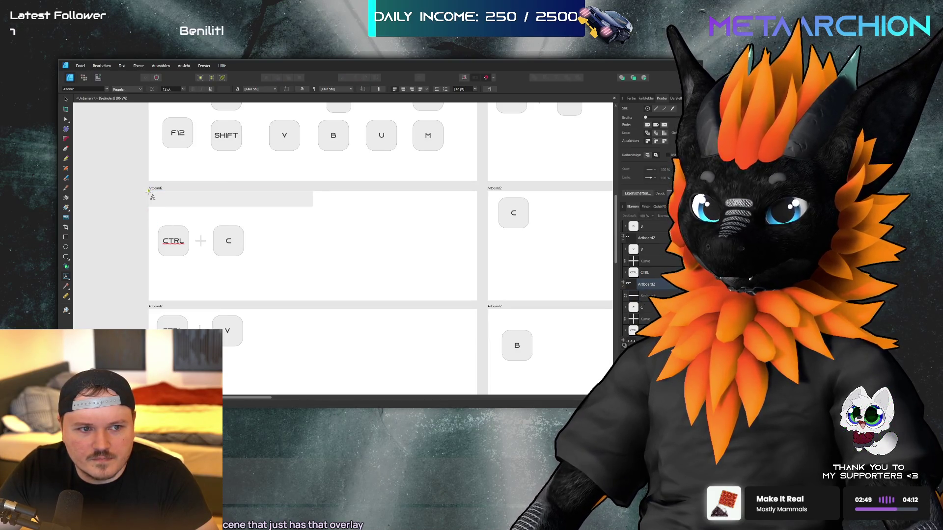
pyautogui.moveTo(150, 194); pyautogui.dragTo(312, 206)
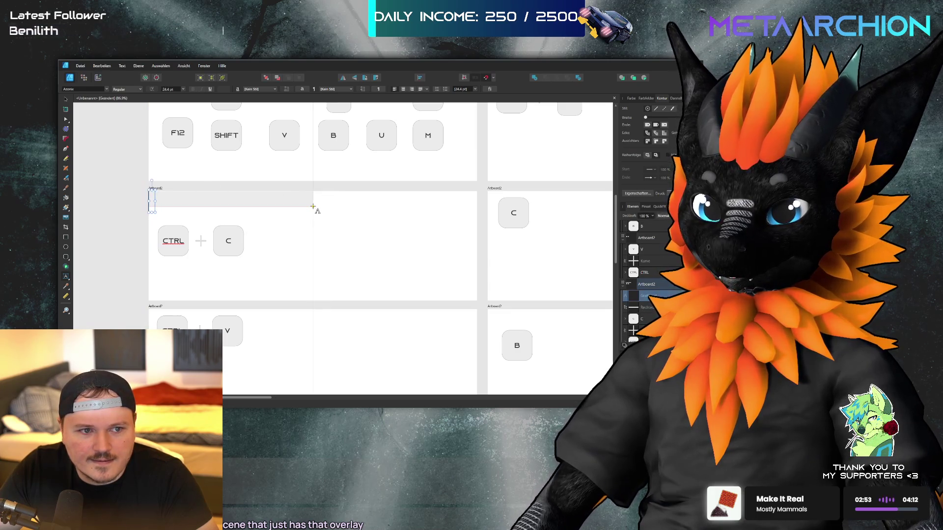
pyautogui.write('F<SDASD')
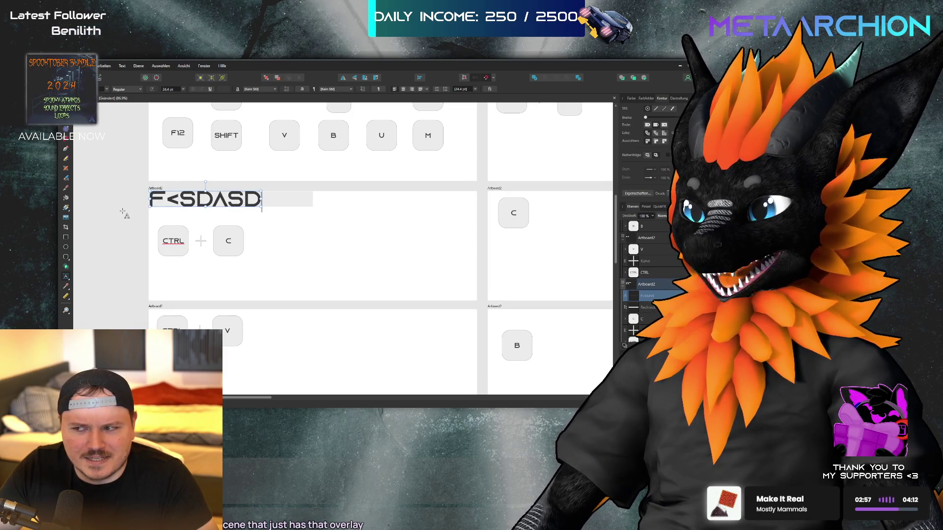
pyautogui.hotkey('ctrl', 'a')
pyautogui.press('BackSpace')
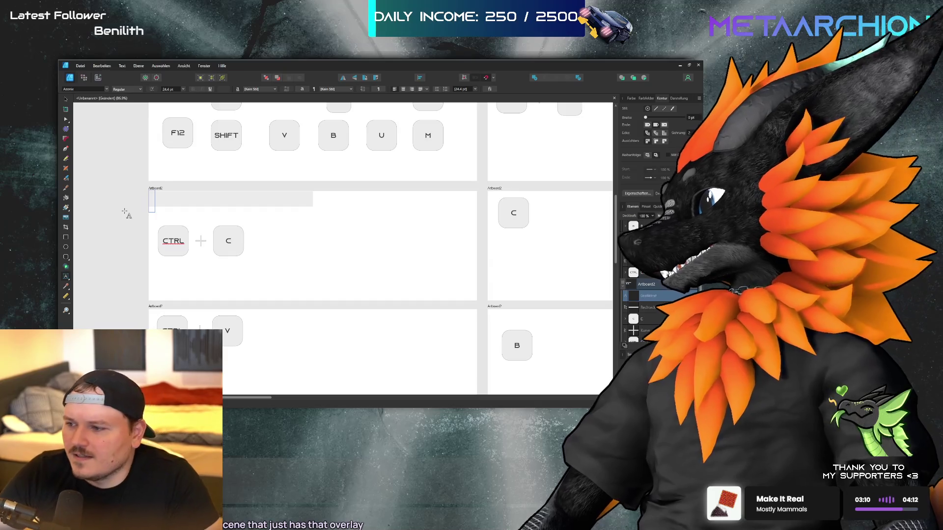
# Clear the mistyped letters and enter 'copy' as the header label
pyautogui.press('Escape')
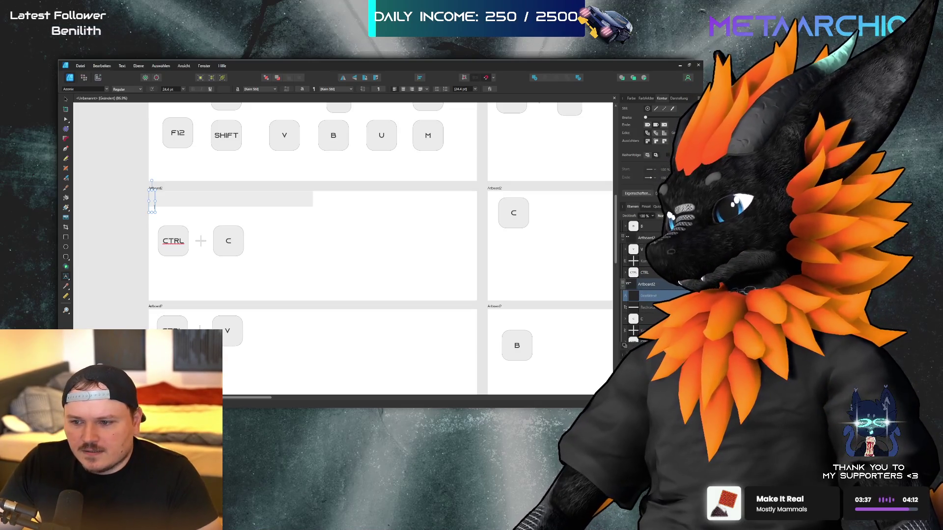
pyautogui.write('asd')
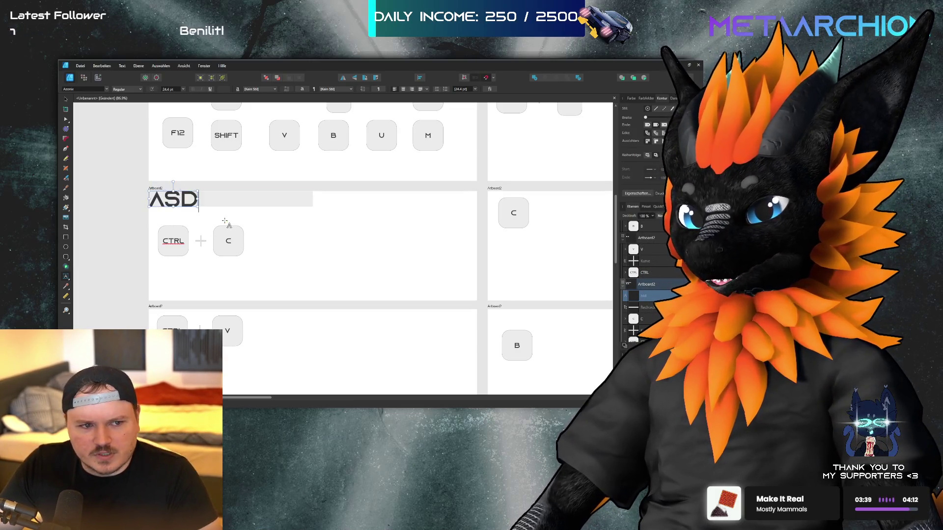
pyautogui.write('dfas')
pyautogui.press('BackSpace')
pyautogui.hotkey('ctrl', 'a')
pyautogui.press('BackSpace')
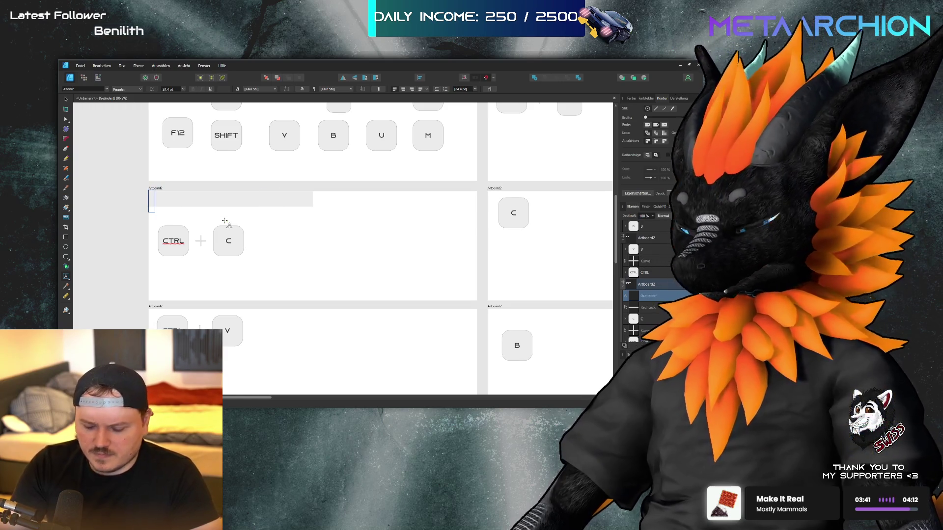
pyautogui.write('copy')
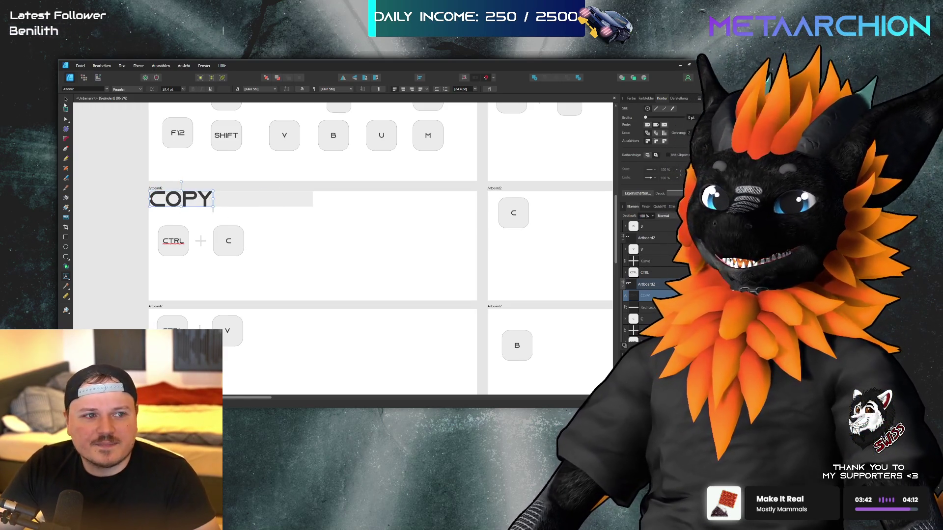
# Select the gray header rectangle and the COPY text together
pyautogui.click(66, 100)
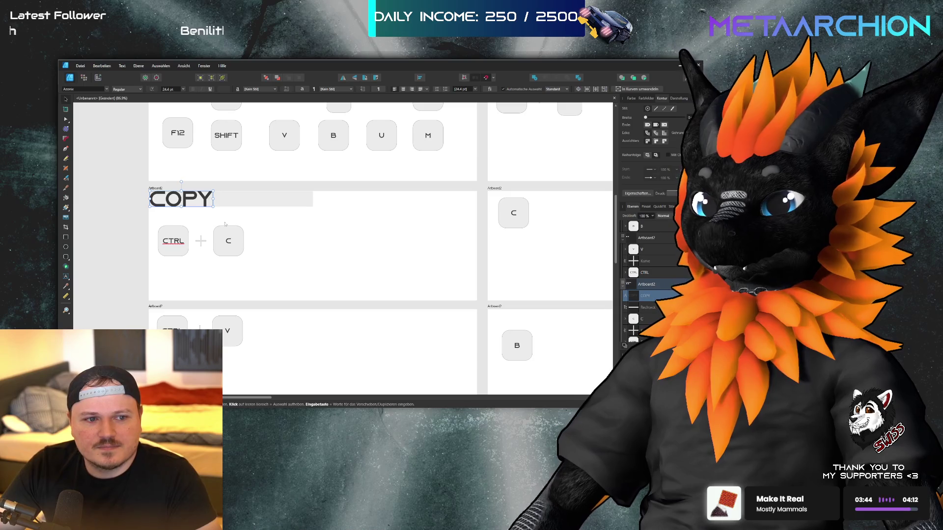
pyautogui.click(243, 202)
pyautogui.keyDown('shift'); pyautogui.click(194, 199); pyautogui.keyUp('shift')
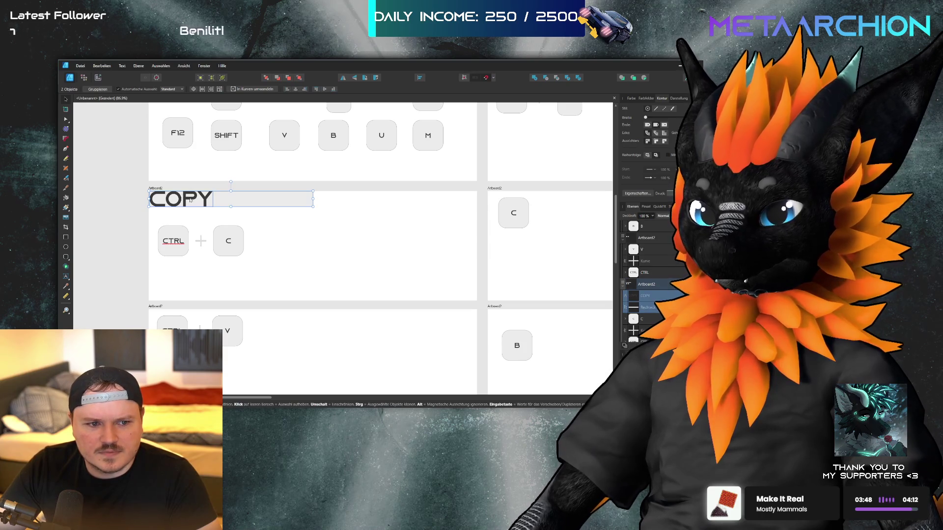
pyautogui.moveTo(267, 315); pyautogui.dragTo(147, 355)
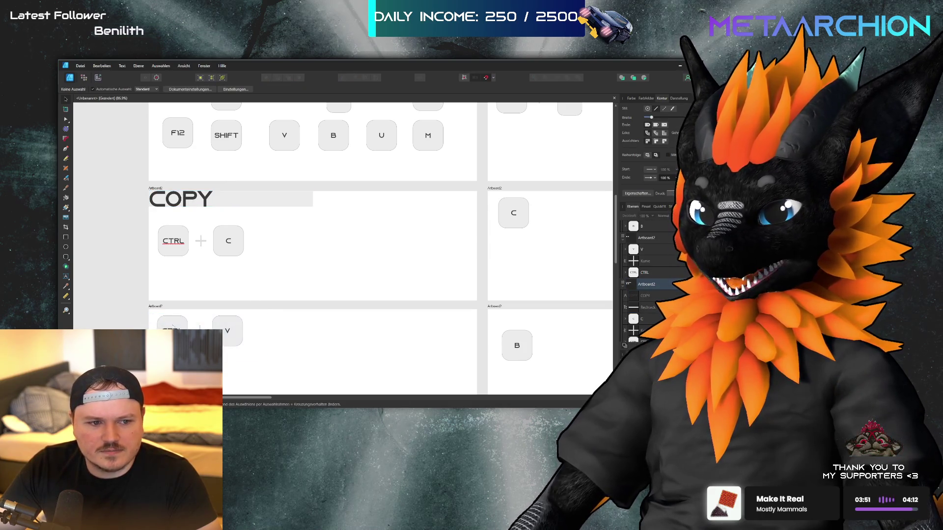
# Drag the CTRL + V, CTRL + B and ALT + U key groups a little lower
pyautogui.moveTo(280, 313); pyautogui.dragTo(148, 357)
pyautogui.moveTo(172, 322); pyautogui.dragTo(172, 345)
pyautogui.scroll(-5, 172, 319)
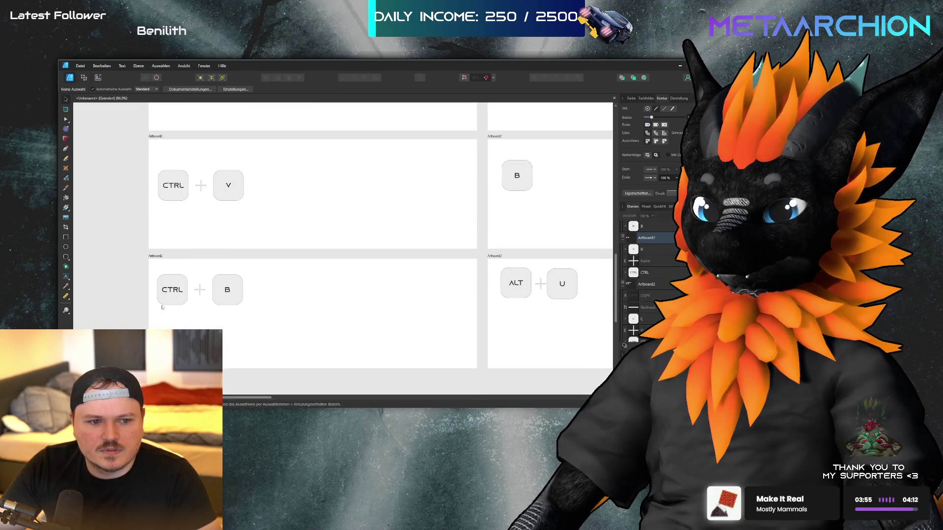
pyautogui.moveTo(267, 261)
pyautogui.mouseDown()
pyautogui.moveTo(152, 326)
pyautogui.moveTo(158, 313)
pyautogui.mouseUp()
pyautogui.click(310, 280)
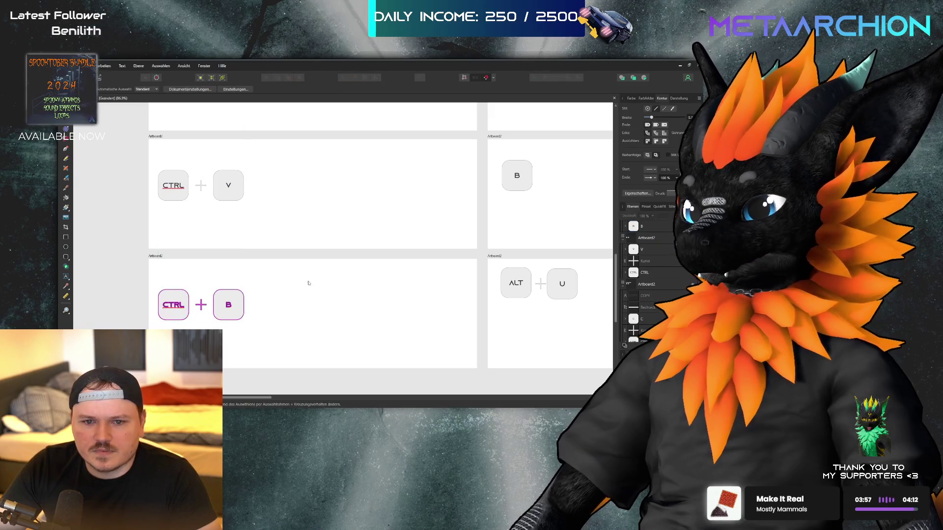
pyautogui.moveTo(494, 262); pyautogui.dragTo(592, 297)
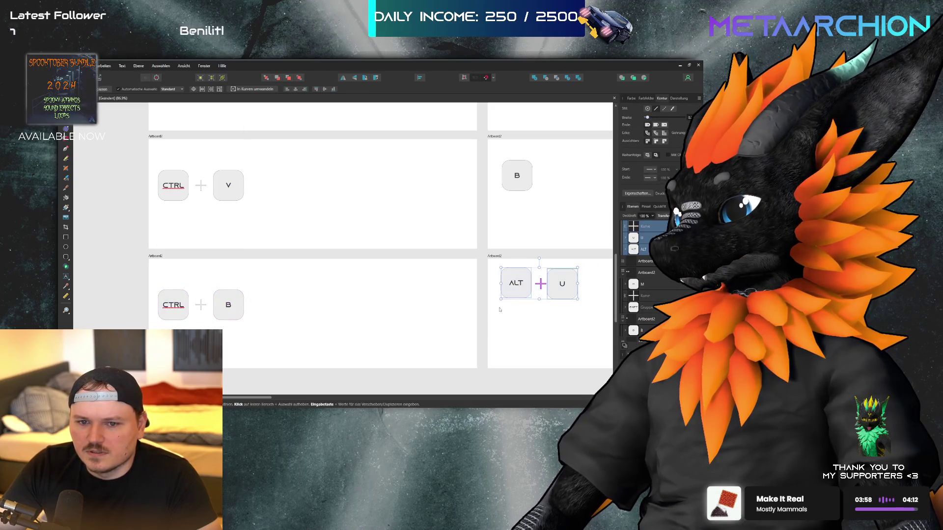
pyautogui.moveTo(515, 283); pyautogui.dragTo(515, 304)
pyautogui.scroll(8, 524, 217)
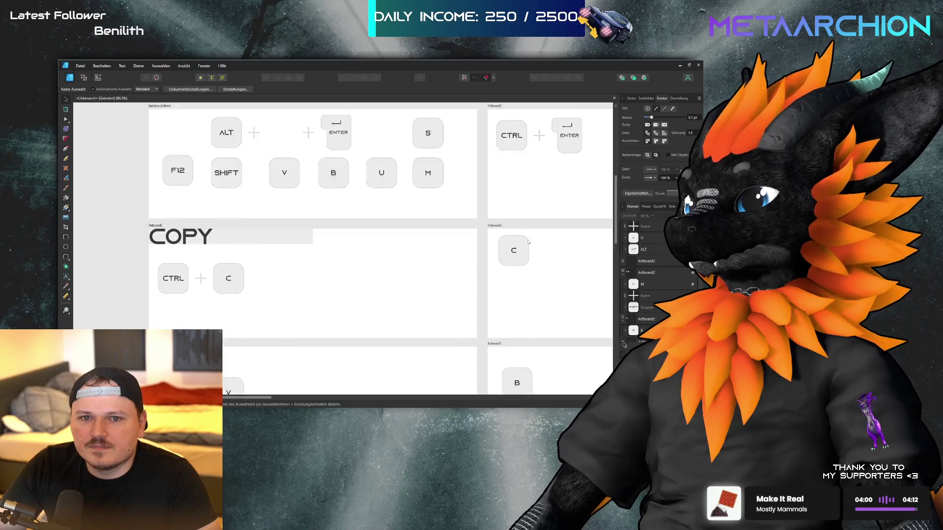
pyautogui.moveTo(544, 257)
pyautogui.mouseDown()
pyautogui.moveTo(496, 300)
pyautogui.moveTo(513, 294)
pyautogui.mouseUp()
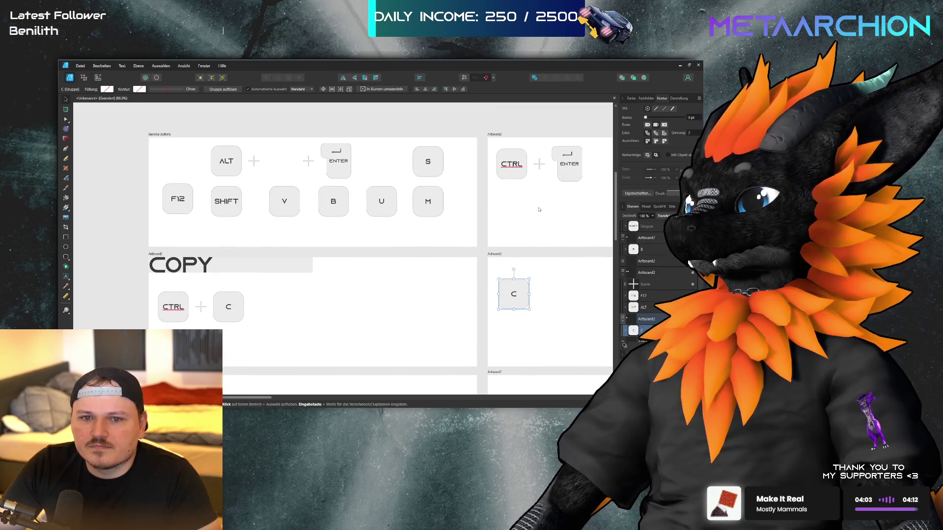
# Lower the C and CTRL + ENTER keys, then duplicate the COPY header downward
pyautogui.moveTo(492, 141); pyautogui.dragTo(601, 191)
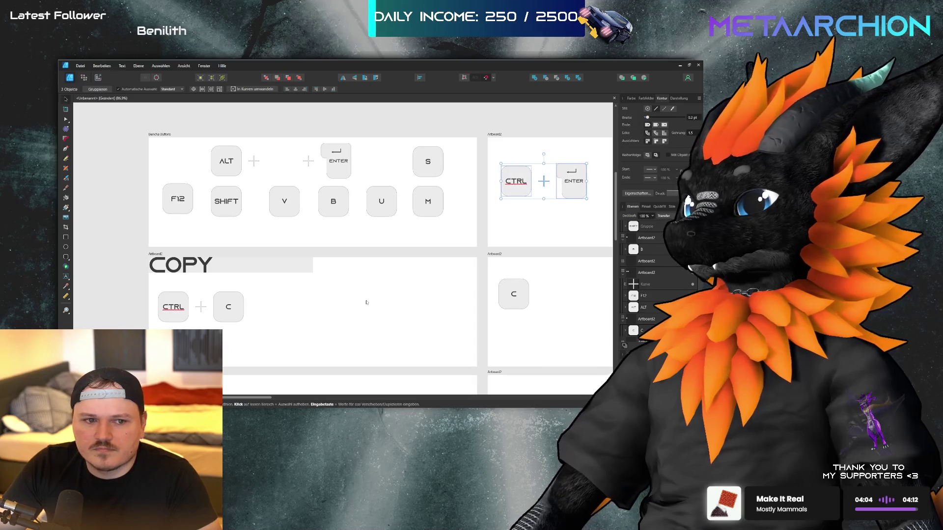
pyautogui.moveTo(540, 167); pyautogui.dragTo(544, 184)
pyautogui.click(255, 265)
pyautogui.keyDown('shift'); pyautogui.click(206, 269); pyautogui.keyUp('shift')
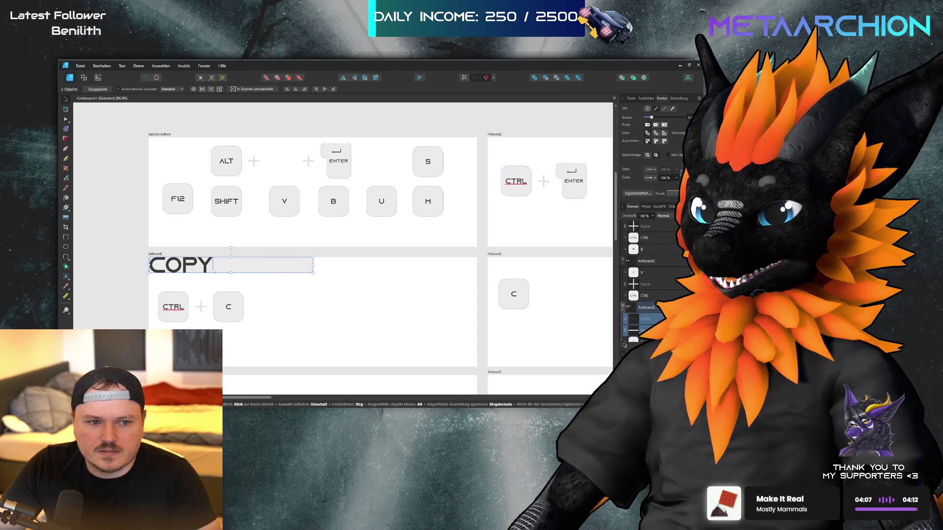
pyautogui.moveTo(230, 269); pyautogui.dragTo(235, 384)
# Position the duplicate COPY header above the CTRL + V keys
pyautogui.scroll(-3, 236, 343)
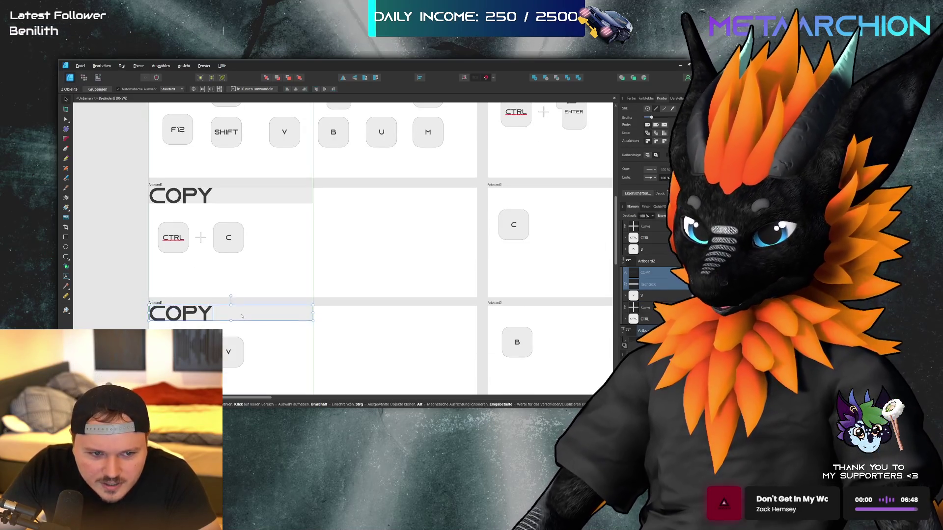
pyautogui.moveTo(242, 320)
pyautogui.mouseDown()
pyautogui.moveTo(258, 291)
pyautogui.moveTo(243, 283)
pyautogui.moveTo(253, 316)
pyautogui.mouseUp()
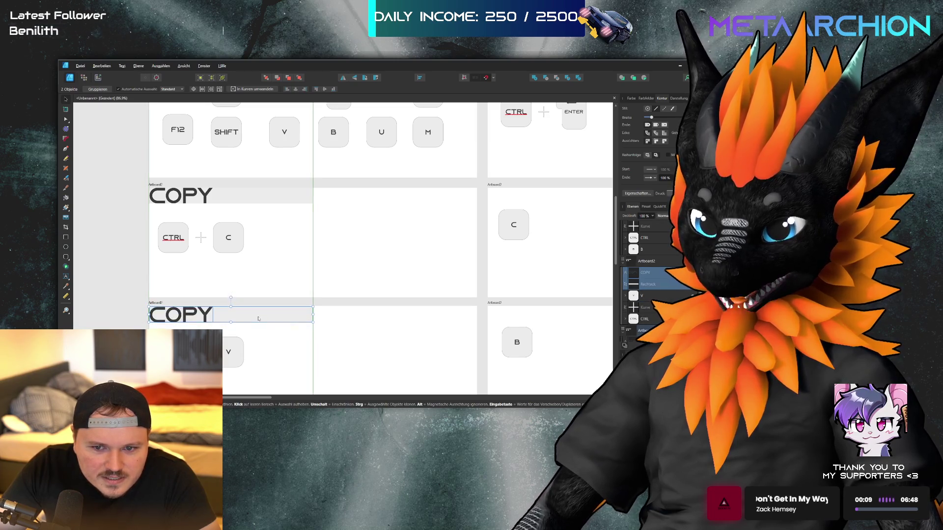
pyautogui.moveTo(258, 316)
pyautogui.mouseDown()
pyautogui.moveTo(259, 253)
pyautogui.moveTo(601, 267)
pyautogui.moveTo(599, 203)
pyautogui.moveTo(261, 318)
pyautogui.moveTo(267, 321)
pyautogui.moveTo(264, 314)
pyautogui.moveTo(263, 330)
pyautogui.mouseUp()
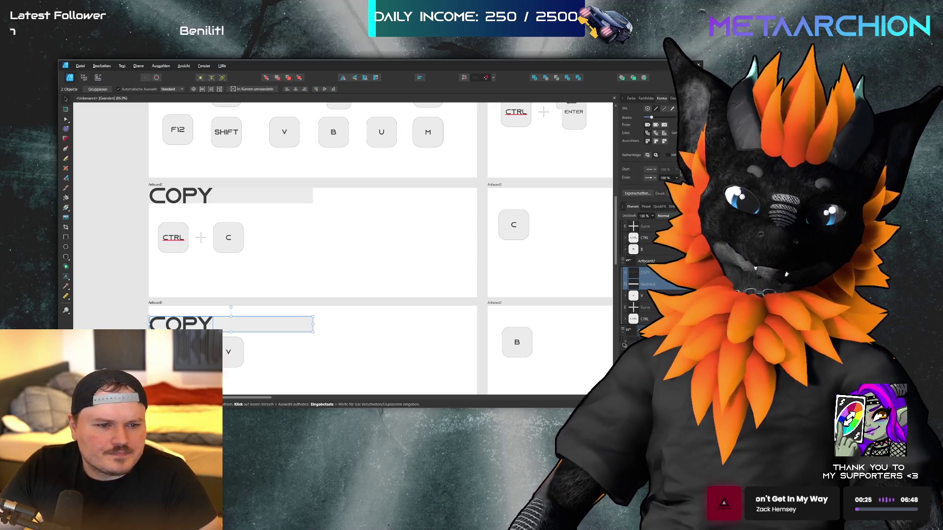
pyautogui.scroll(1, 322, 294)
pyautogui.scroll(-2, 321, 295)
pyautogui.scroll(3, 322, 290)
# Align the duplicate COPY header with the artboard top, then shift it onto the B key artboard
pyautogui.moveTo(322, 284)
pyautogui.mouseDown()
pyautogui.moveTo(323, 258)
pyautogui.moveTo(321, 277)
pyautogui.moveTo(322, 266)
pyautogui.mouseUp()
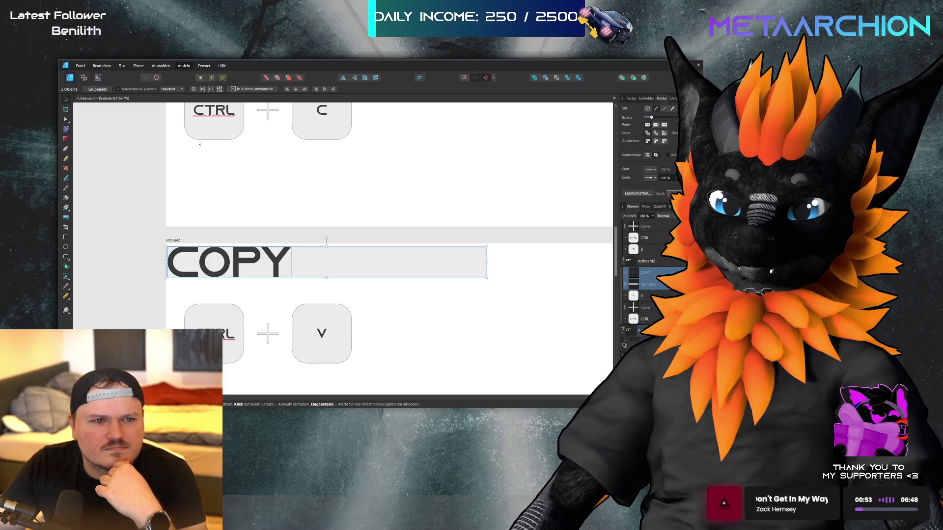
pyautogui.moveTo(305, 272)
pyautogui.mouseDown()
pyautogui.moveTo(310, 193)
pyautogui.moveTo(309, 268)
pyautogui.mouseUp()
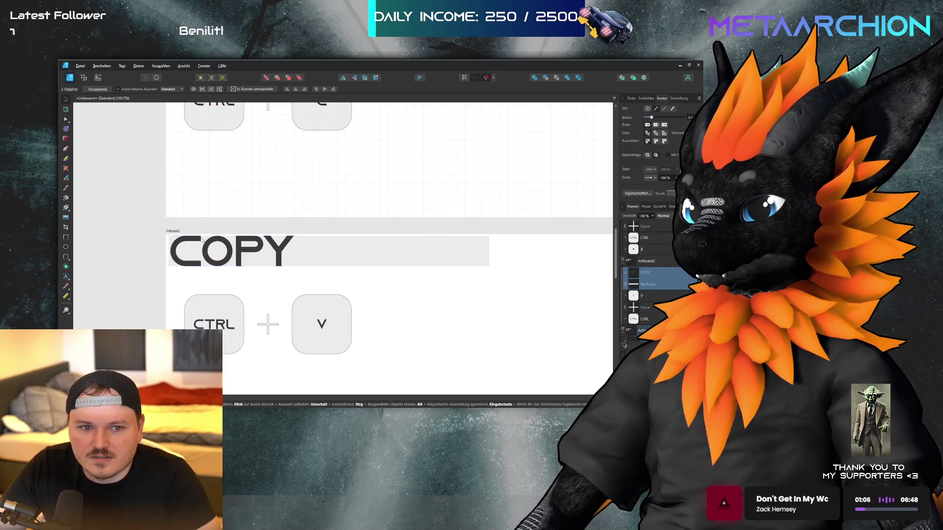
pyautogui.scroll(-5, 295, 243)
pyautogui.scroll(2, 295, 243)
pyautogui.moveTo(324, 246); pyautogui.dragTo(444, 246)
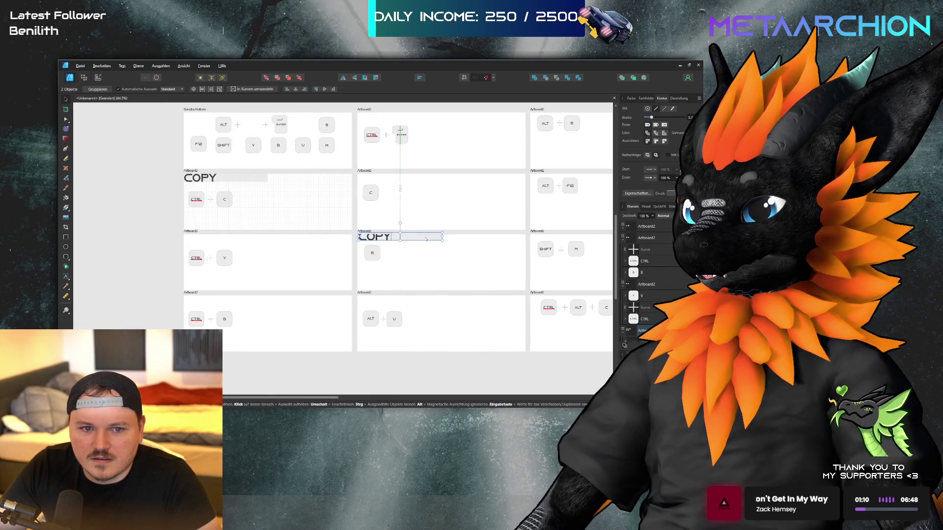
# Move the COPY header back onto the CTRL + V artboard and duplicate it into CTRL + B
pyautogui.moveTo(426, 239); pyautogui.dragTo(254, 240)
pyautogui.scroll(3, 125, 206)
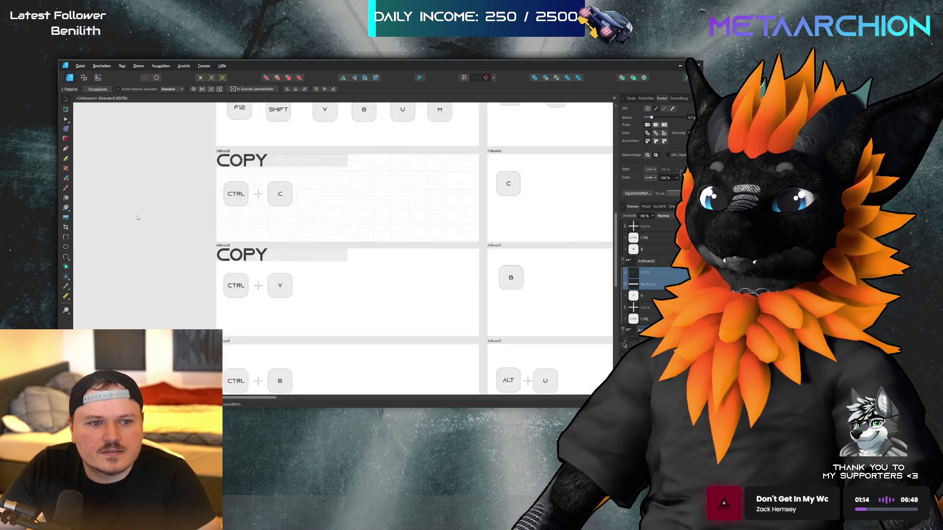
pyautogui.click(405, 327)
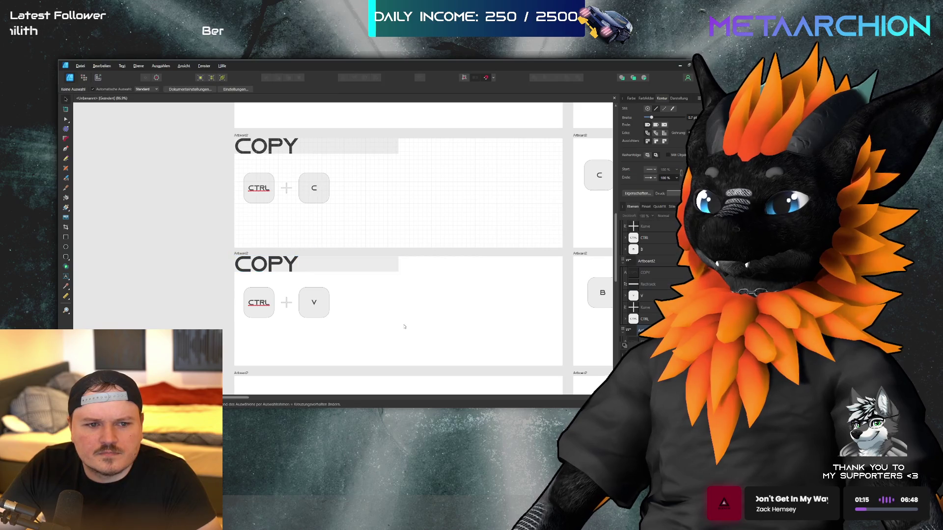
pyautogui.click(236, 255)
pyautogui.click(294, 265)
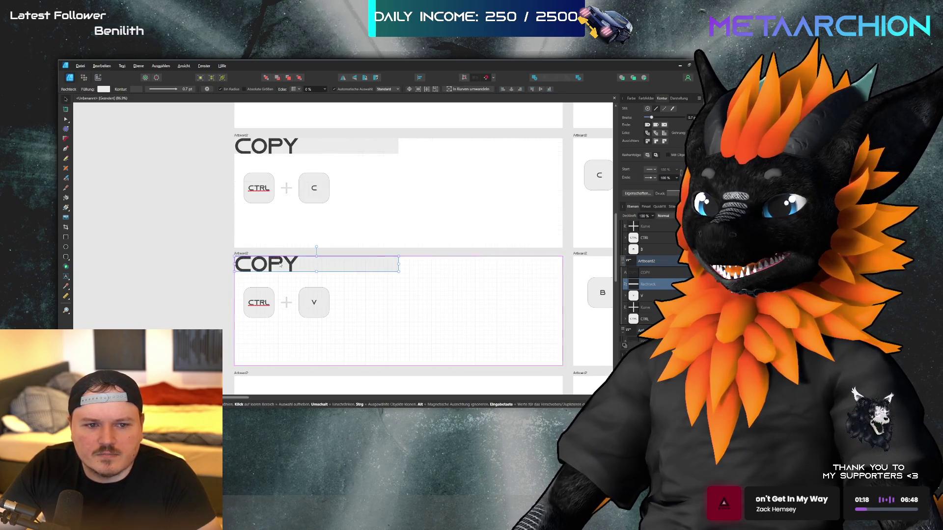
pyautogui.keyDown('shift'); pyautogui.click(311, 267); pyautogui.keyUp('shift')
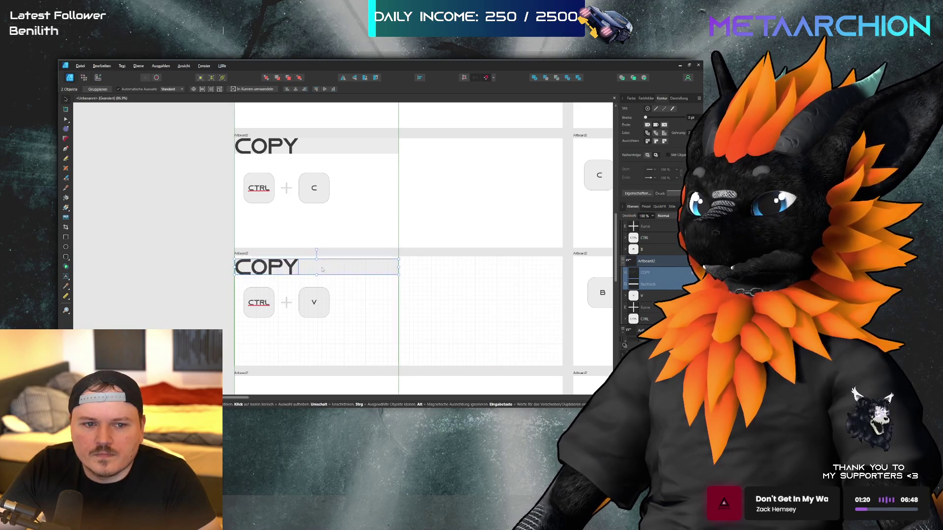
pyautogui.scroll(-3, 327, 293)
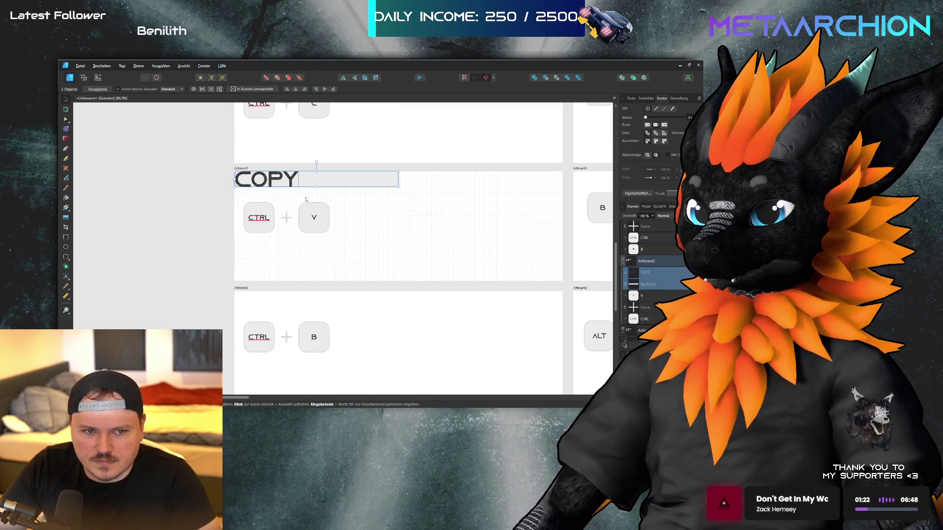
pyautogui.moveTo(313, 178)
pyautogui.mouseDown()
pyautogui.moveTo(324, 301)
pyautogui.moveTo(313, 303)
pyautogui.mouseUp()
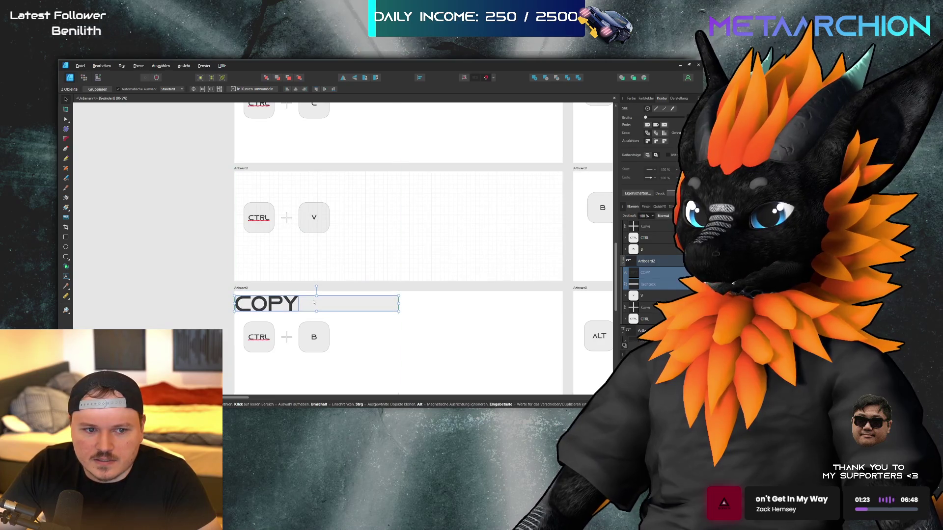
# Duplicate the COPY text and grey bar into the ALT + U artboard
pyautogui.click(351, 303)
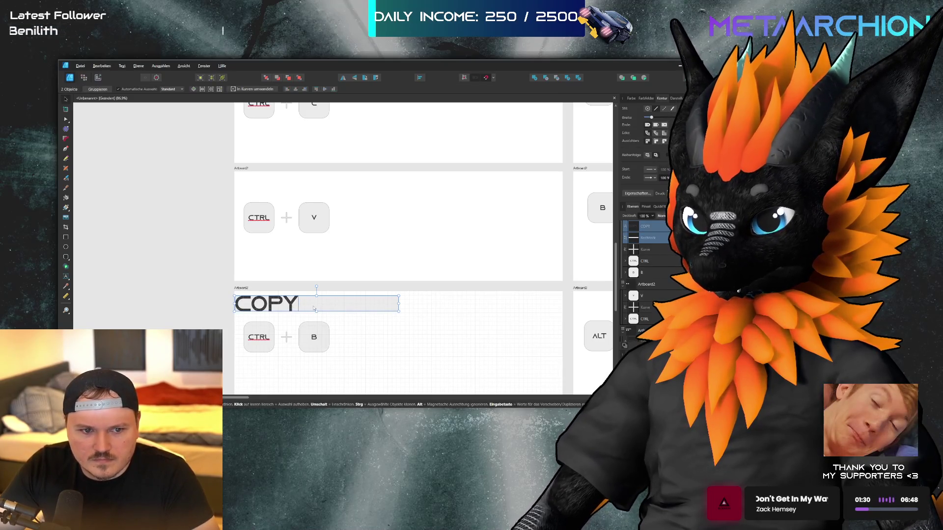
pyautogui.keyDown('shift'); pyautogui.click(293, 305); pyautogui.keyUp('shift')
pyautogui.scroll(-2, 231, 231)
pyautogui.scroll(-1, 231, 227)
pyautogui.click(177, 248)
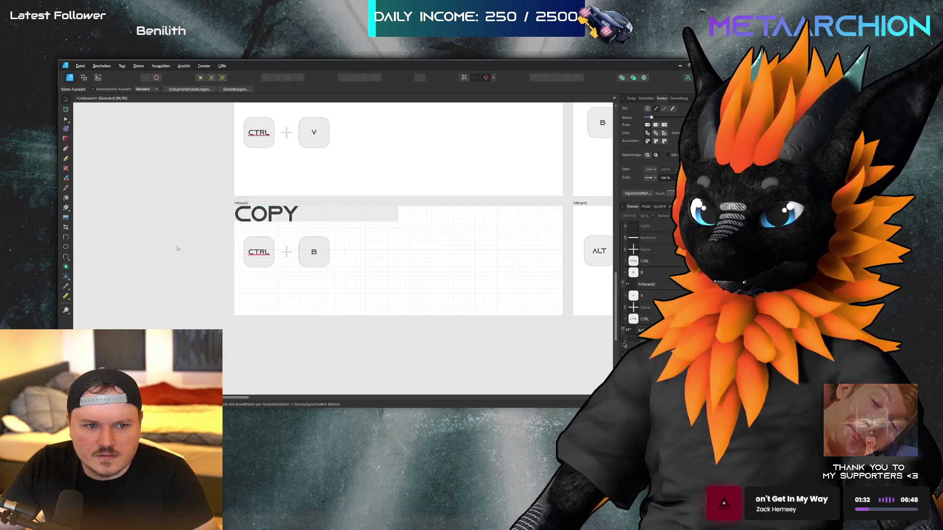
pyautogui.hscroll(1, 207, 269)
pyautogui.click(320, 211)
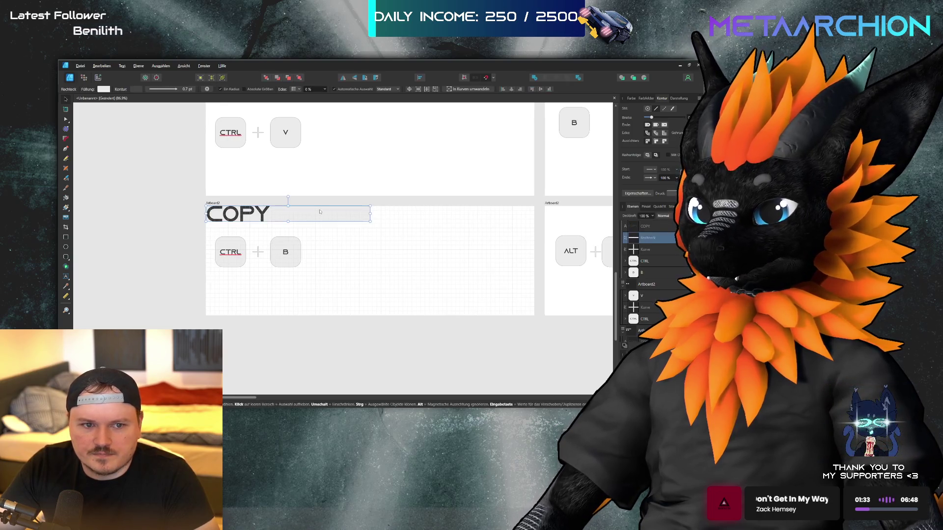
pyautogui.keyDown('shift'); pyautogui.click(263, 217); pyautogui.keyUp('shift')
pyautogui.keyDown('ctrl'); pyautogui.moveTo(264, 216); pyautogui.dragTo(605, 218); pyautogui.keyUp('ctrl')
# Duplicate the right-hand COPY header up onto the artboard above the B key
pyautogui.click(585, 231)
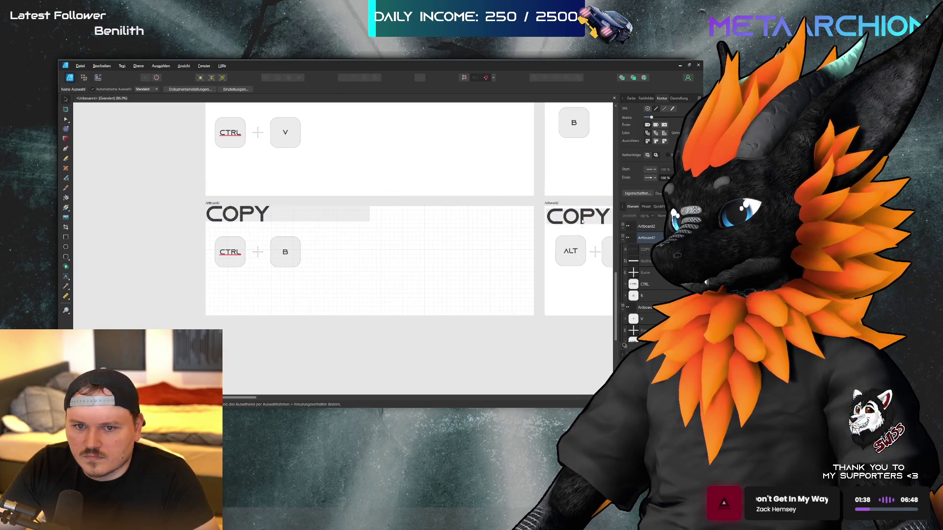
pyautogui.click(556, 235)
pyautogui.click(551, 221)
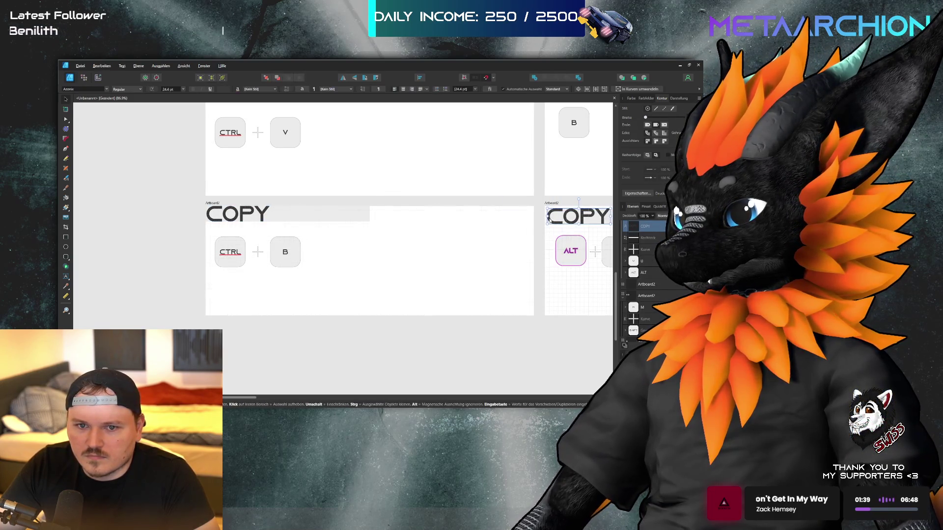
pyautogui.hscroll(3, 520, 232)
pyautogui.click(531, 215)
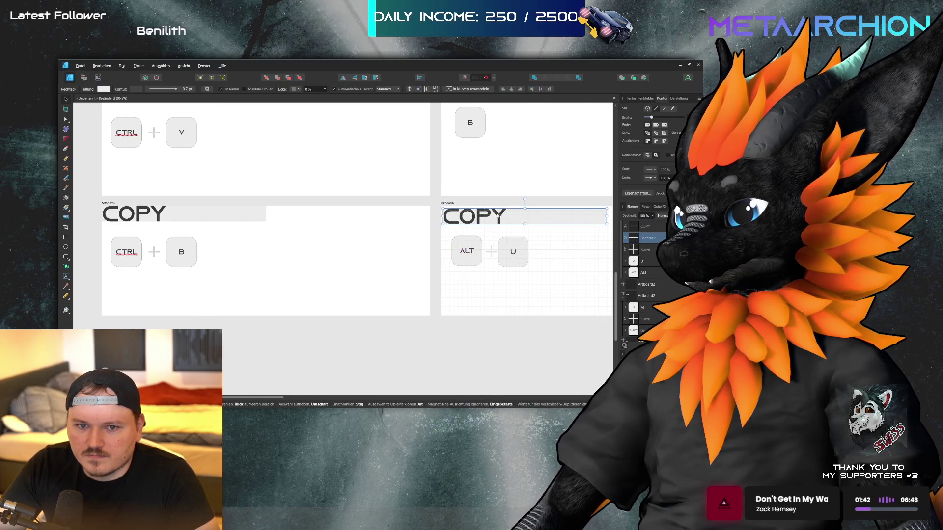
pyautogui.keyDown('shift'); pyautogui.click(497, 218); pyautogui.keyUp('shift')
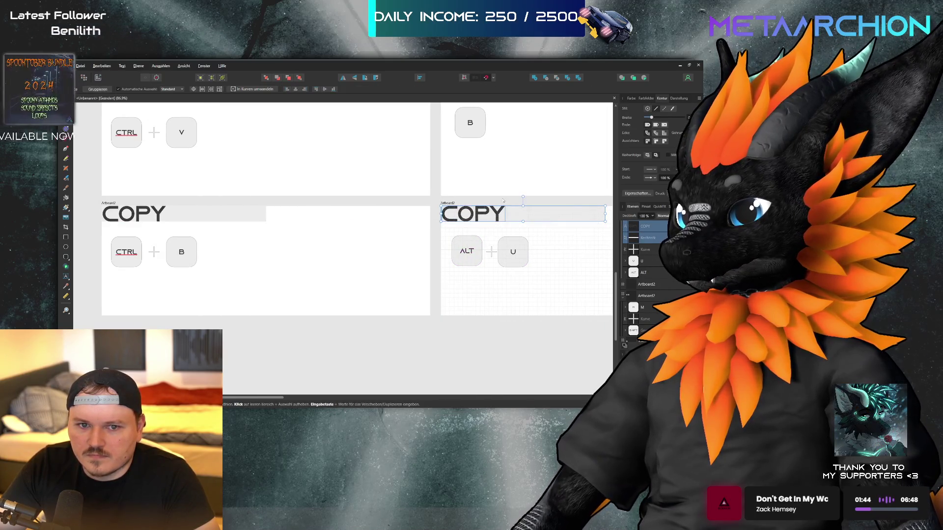
pyautogui.scroll(3, 515, 242)
pyautogui.click(520, 313)
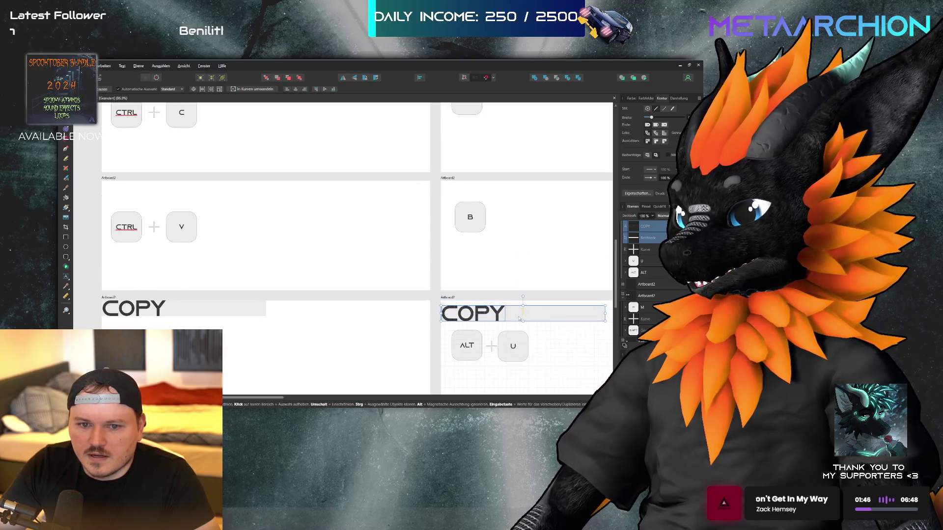
pyautogui.moveTo(520, 313); pyautogui.dragTo(520, 193)
# Duplicate the COPY header and bar into the C artboard
pyautogui.click(537, 243)
pyautogui.click(519, 196)
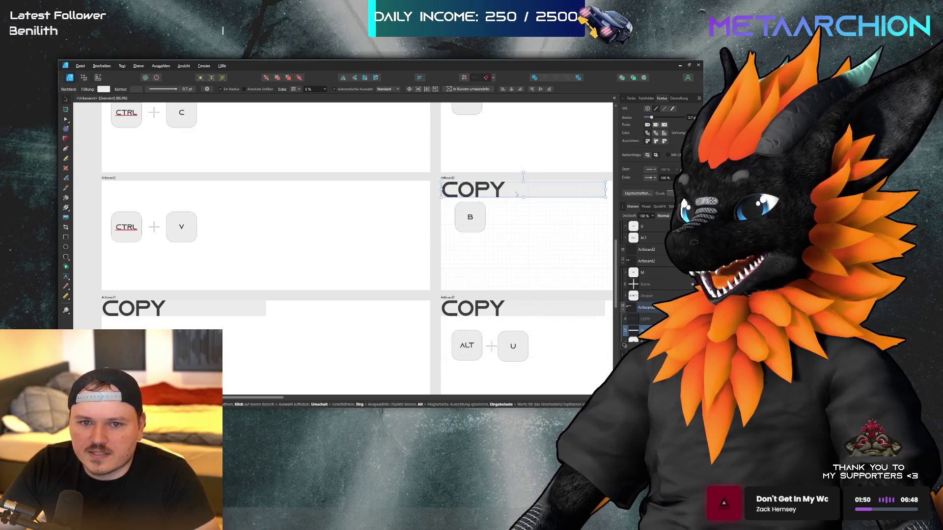
pyautogui.keyDown('shift'); pyautogui.click(499, 192); pyautogui.keyUp('shift')
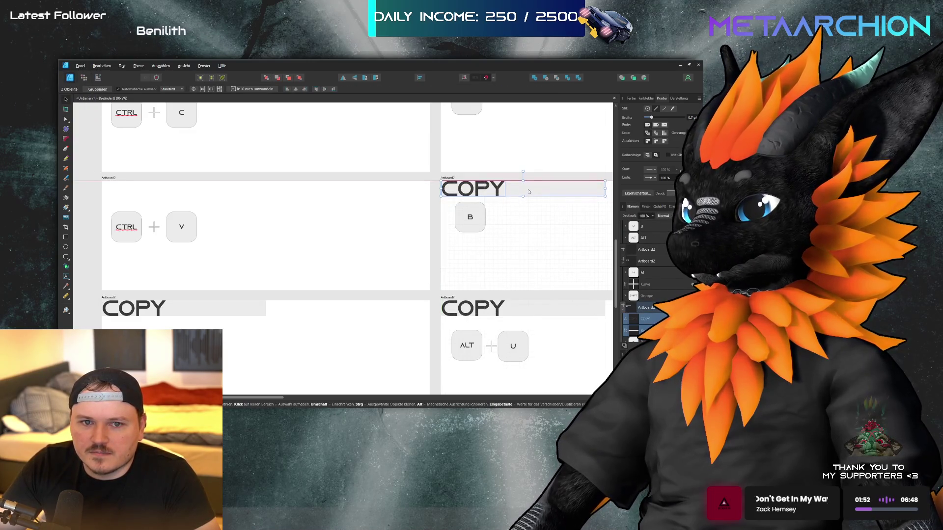
pyautogui.scroll(3, 516, 230)
pyautogui.scroll(1, 517, 230)
pyautogui.moveTo(520, 332); pyautogui.dragTo(520, 216)
# Duplicate another COPY heading with its grey bar onto the CTRL + ENTER artboard
pyautogui.click(527, 259)
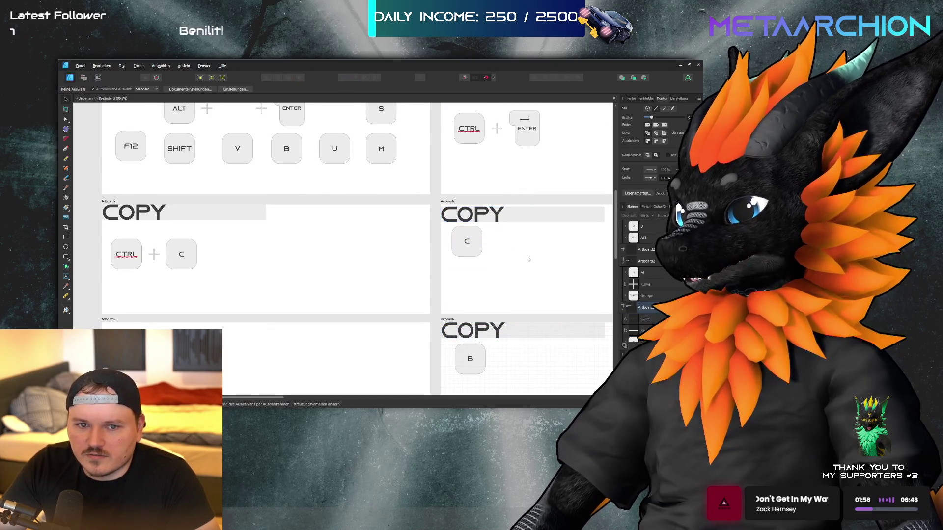
pyautogui.click(500, 213)
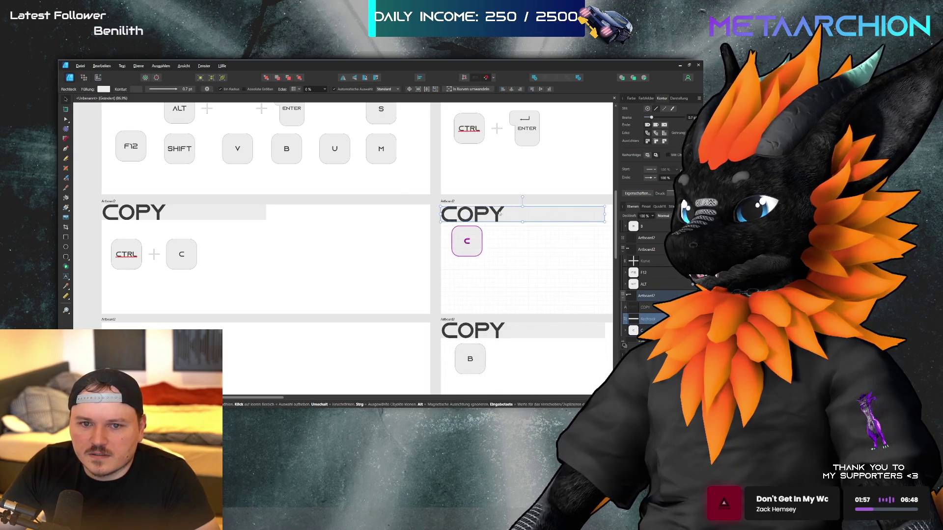
pyautogui.keyDown('shift'); pyautogui.click(497, 214); pyautogui.keyUp('shift')
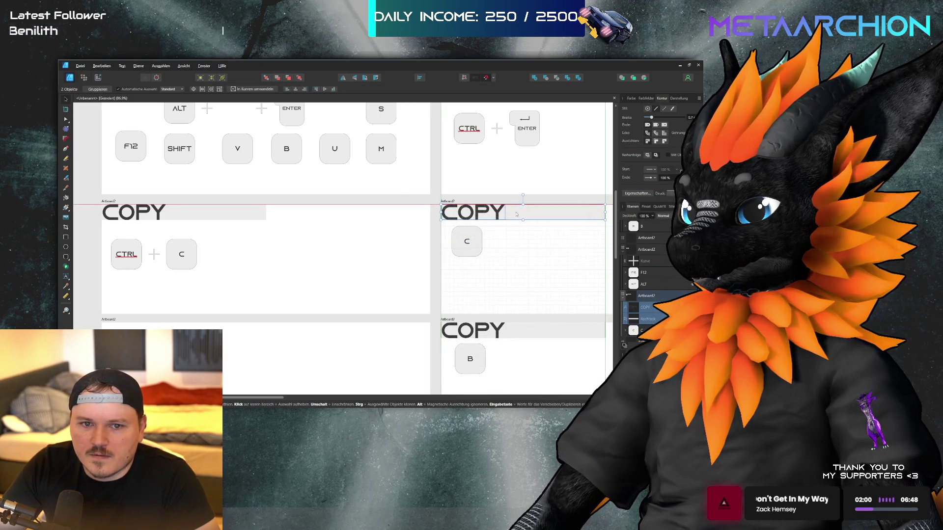
pyautogui.scroll(1, 503, 240)
pyautogui.scroll(4, 504, 243)
pyautogui.moveTo(509, 325); pyautogui.dragTo(512, 207)
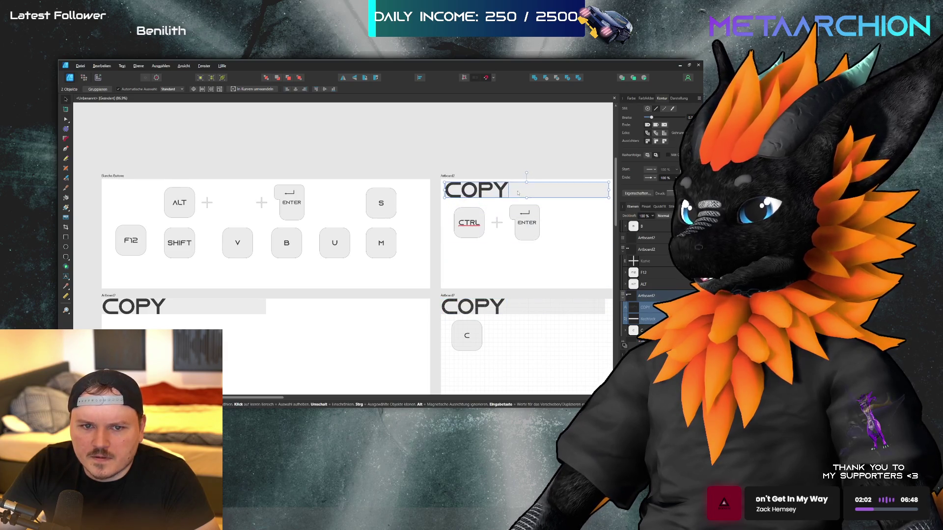
pyautogui.click(514, 193)
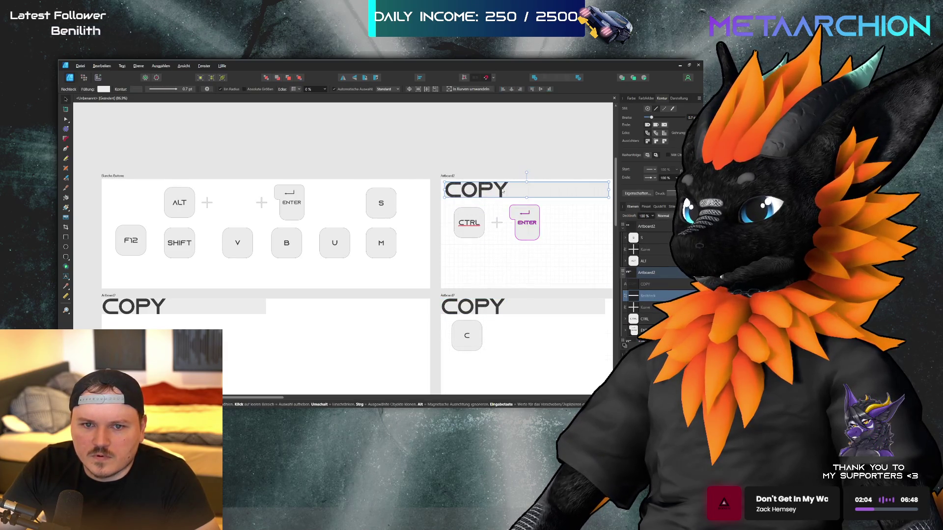
pyautogui.keyDown('shift'); pyautogui.click(503, 191); pyautogui.keyUp('shift')
pyautogui.hscroll(6, 464, 213)
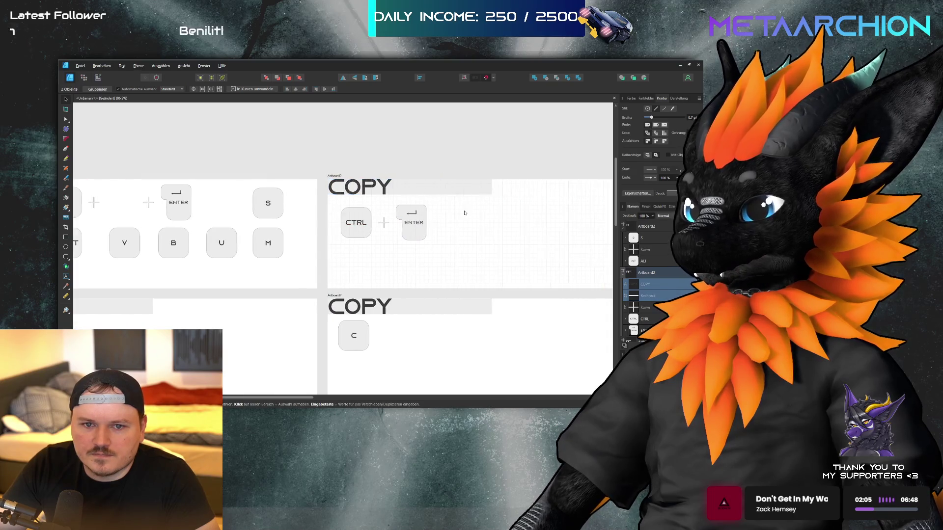
pyautogui.hscroll(10, 464, 213)
# Tidy the key groups, nudging the CTRL + ALT + C keys down and left
pyautogui.moveTo(566, 183)
pyautogui.mouseDown()
pyautogui.moveTo(455, 251)
pyautogui.moveTo(473, 200)
pyautogui.moveTo(565, 238)
pyautogui.mouseUp()
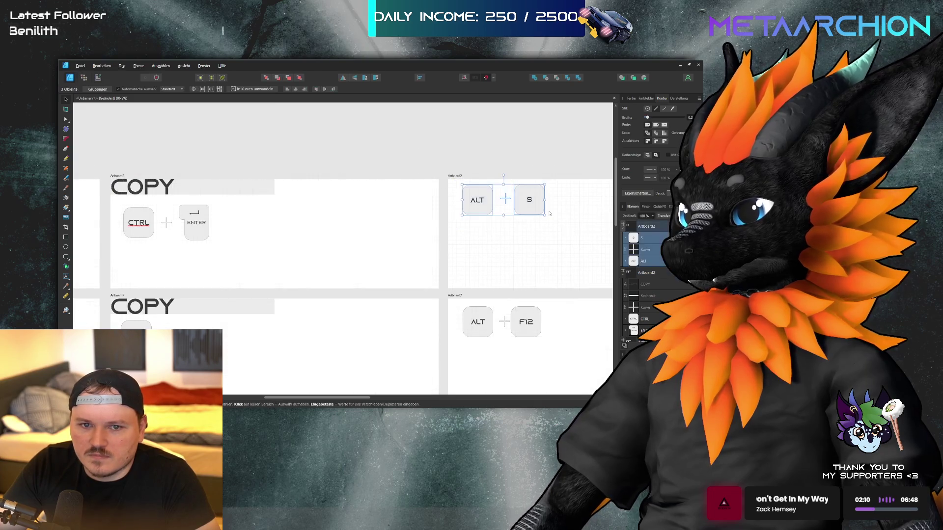
pyautogui.moveTo(559, 297); pyautogui.dragTo(486, 362)
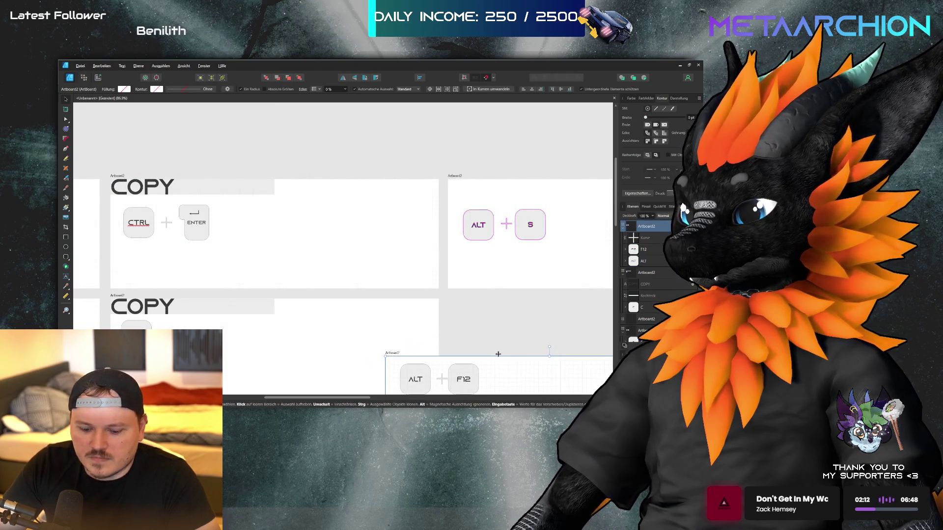
pyautogui.hotkey('ctrl', 'z')
pyautogui.moveTo(573, 353); pyautogui.dragTo(453, 305)
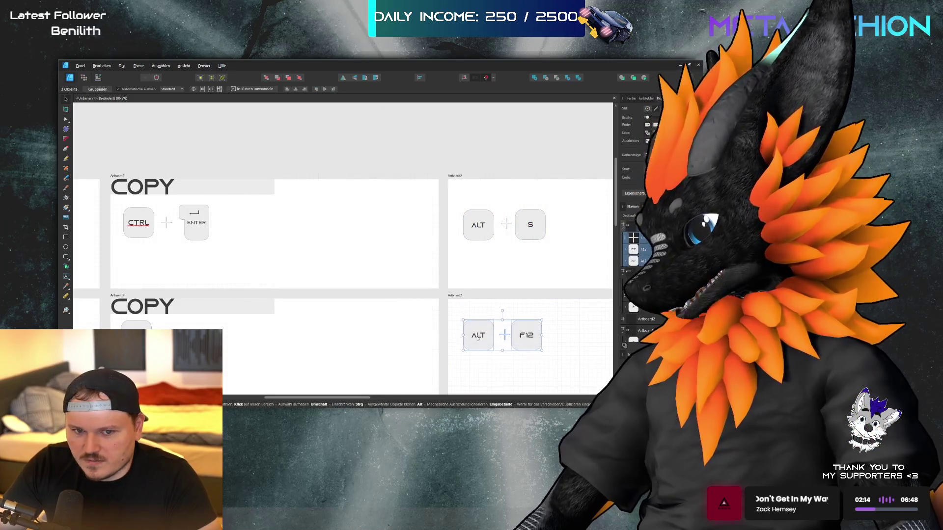
pyautogui.scroll(-10, 469, 267)
pyautogui.moveTo(459, 248); pyautogui.dragTo(621, 297)
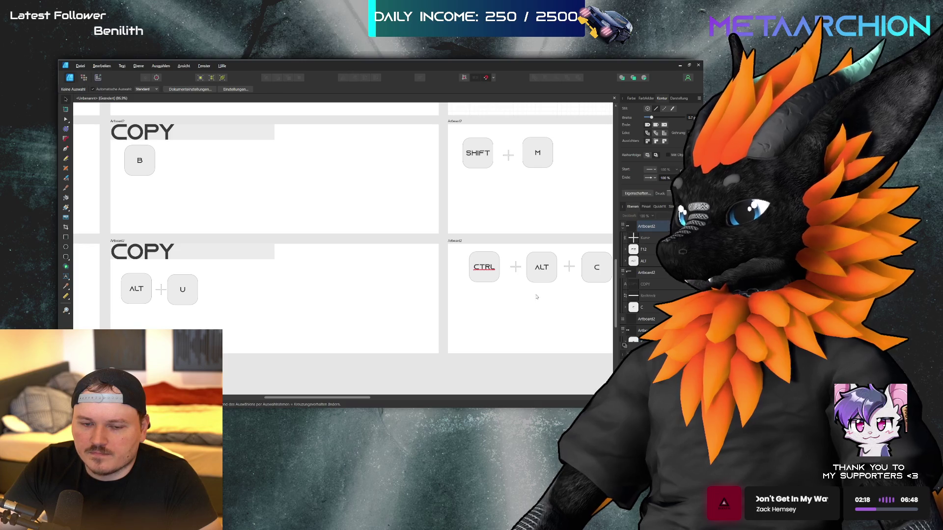
pyautogui.hscroll(2, 538, 297)
pyautogui.moveTo(439, 289); pyautogui.dragTo(594, 246)
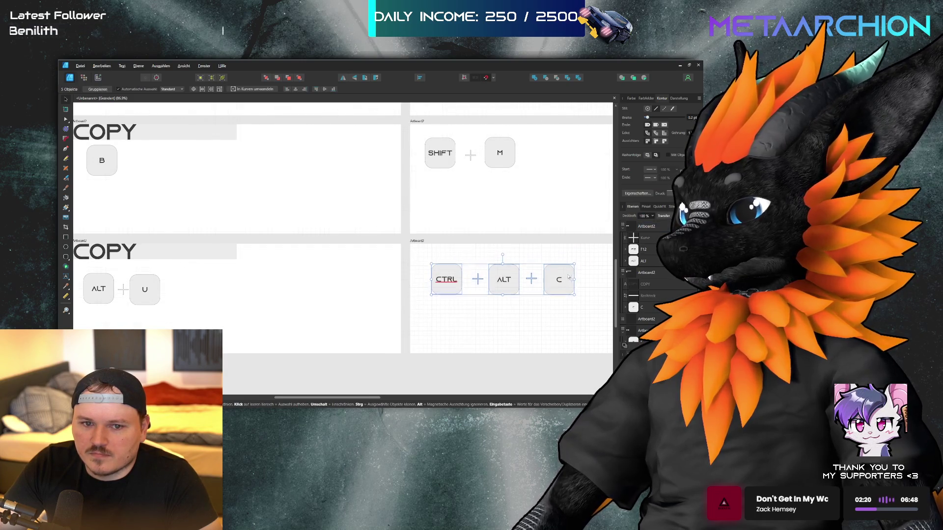
pyautogui.moveTo(504, 267); pyautogui.dragTo(499, 285)
pyautogui.moveTo(562, 208)
pyautogui.mouseDown()
pyautogui.moveTo(411, 132)
pyautogui.moveTo(442, 166)
pyautogui.mouseUp()
# Duplicate the top COPY heading and grey bar onto the ALT + S artboard
pyautogui.scroll(5, 433, 224)
pyautogui.scroll(4, 433, 225)
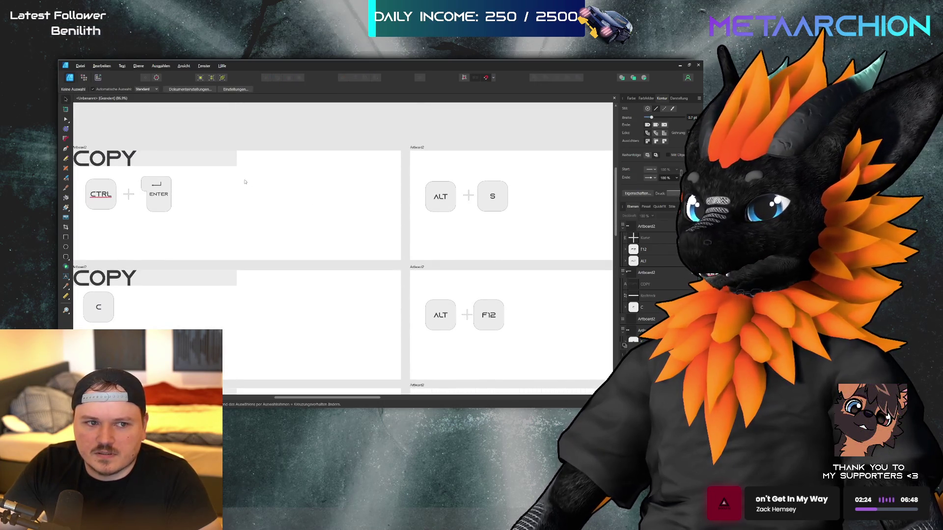
pyautogui.click(182, 166)
pyautogui.keyDown('shift'); pyautogui.click(129, 161); pyautogui.keyUp('shift')
pyautogui.moveTo(129, 160); pyautogui.dragTo(473, 162)
pyautogui.click(503, 175)
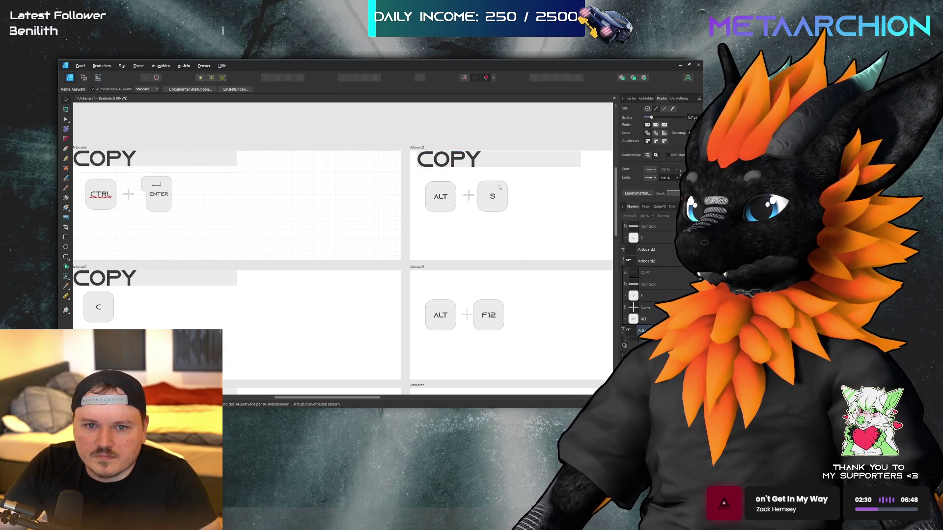
pyautogui.moveTo(500, 187)
pyautogui.mouseDown()
pyautogui.moveTo(478, 158)
pyautogui.moveTo(510, 161)
pyautogui.moveTo(511, 282)
pyautogui.mouseUp()
# Add COPY headings to the ALT + F12 and SHIFT + M artboards
pyautogui.click(530, 308)
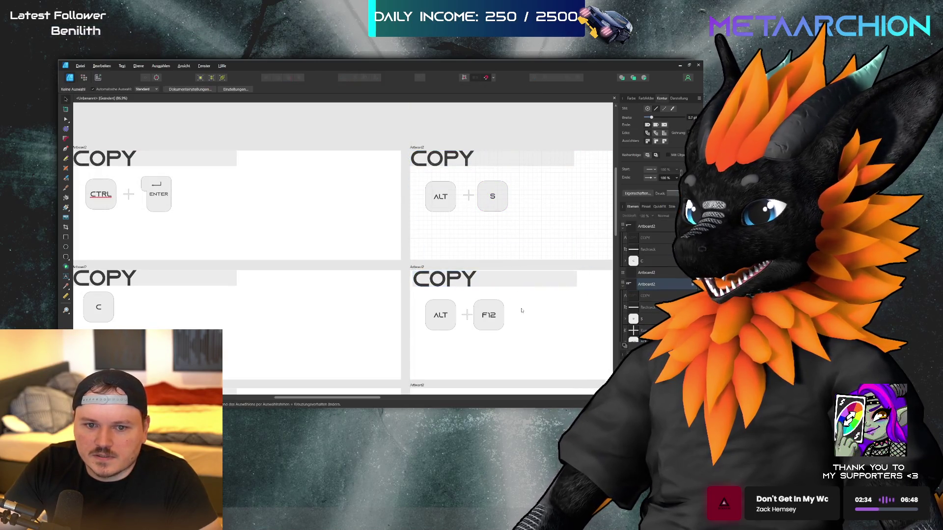
pyautogui.click(484, 280)
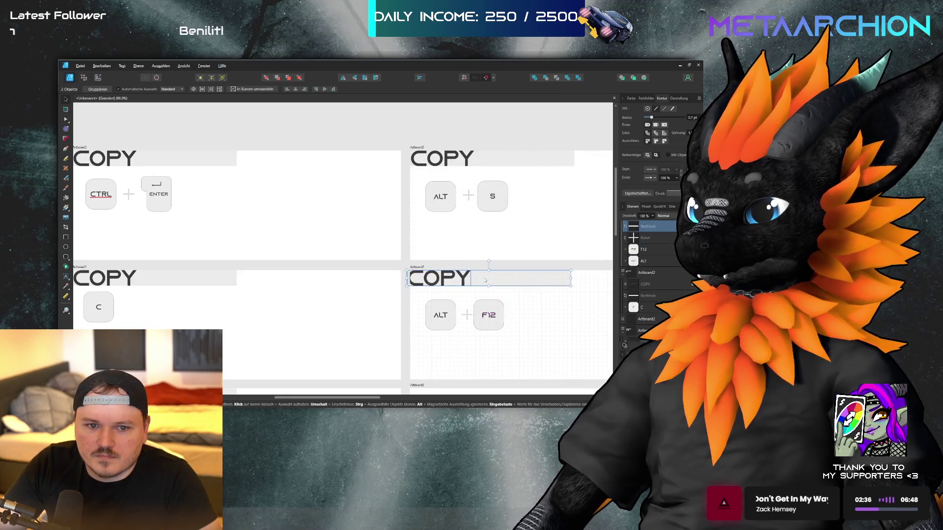
pyautogui.moveTo(484, 281); pyautogui.dragTo(488, 382)
pyautogui.scroll(-3, 492, 367)
pyautogui.moveTo(501, 282)
pyautogui.mouseDown()
pyautogui.moveTo(503, 309)
pyautogui.moveTo(487, 304)
pyautogui.moveTo(494, 293)
pyautogui.moveTo(481, 293)
pyautogui.moveTo(490, 294)
pyautogui.mouseUp()
pyautogui.scroll(-3, 491, 302)
# Paste a COPY heading onto the CTRL + ALT + C artboard
pyautogui.hotkey('ctrl', 'v')
pyautogui.scroll(-2, 516, 289)
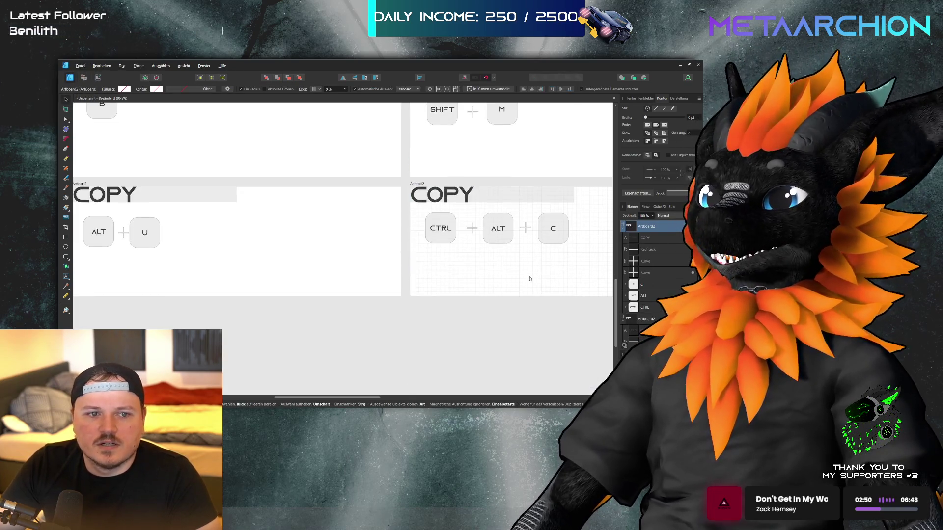
pyautogui.click(527, 285)
pyautogui.scroll(-6, 527, 285)
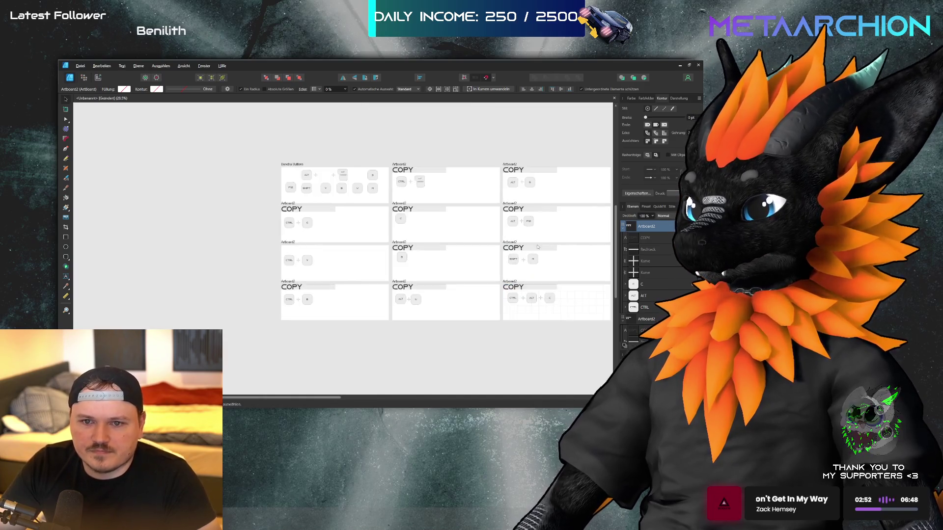
pyautogui.scroll(3, 281, 260)
pyautogui.click(234, 300)
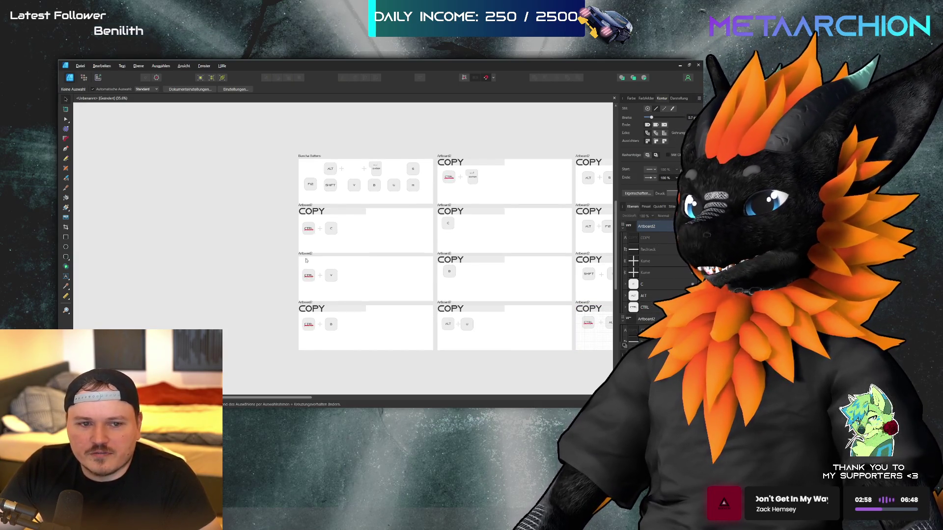
pyautogui.hscroll(-1, 319, 291)
# Duplicate the COPY heading onto the CTRL + V artboard, aligned to its top edge
pyautogui.click(364, 289)
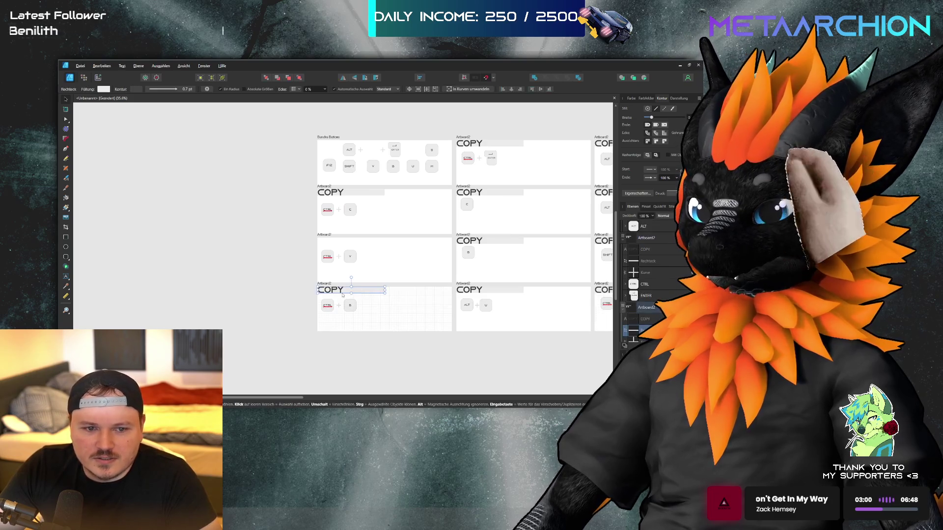
pyautogui.keyDown('shift'); pyautogui.click(342, 293); pyautogui.keyUp('shift')
pyautogui.moveTo(341, 293); pyautogui.dragTo(344, 248)
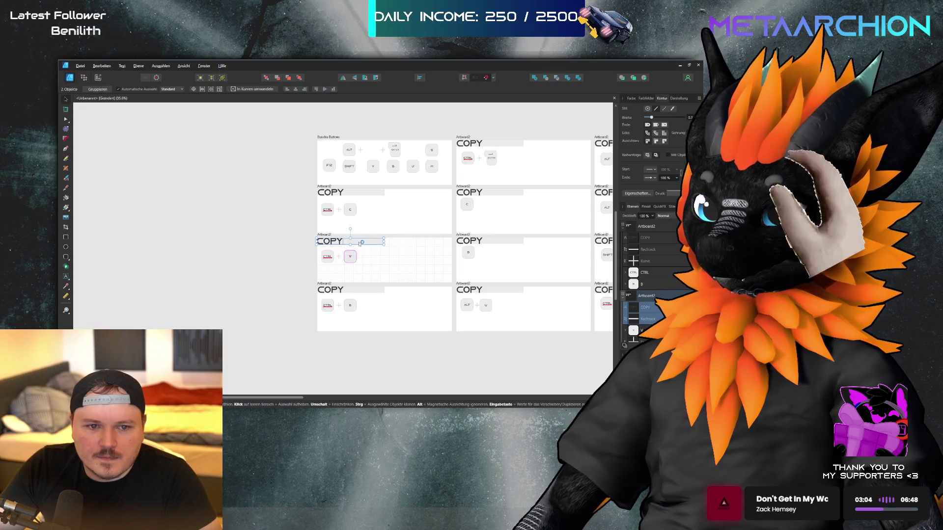
pyautogui.moveTo(362, 241); pyautogui.dragTo(362, 245)
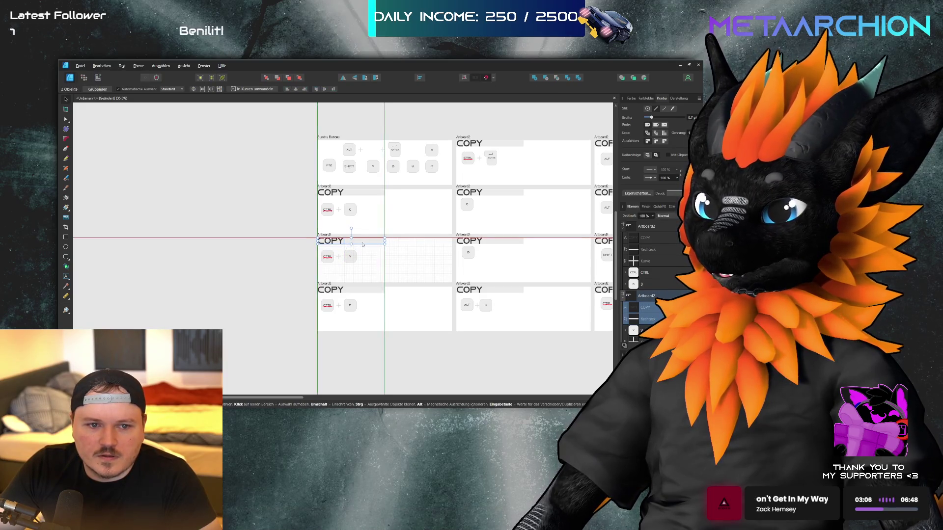
pyautogui.hscroll(2, 314, 255)
pyautogui.click(267, 268)
pyautogui.scroll(2, 278, 236)
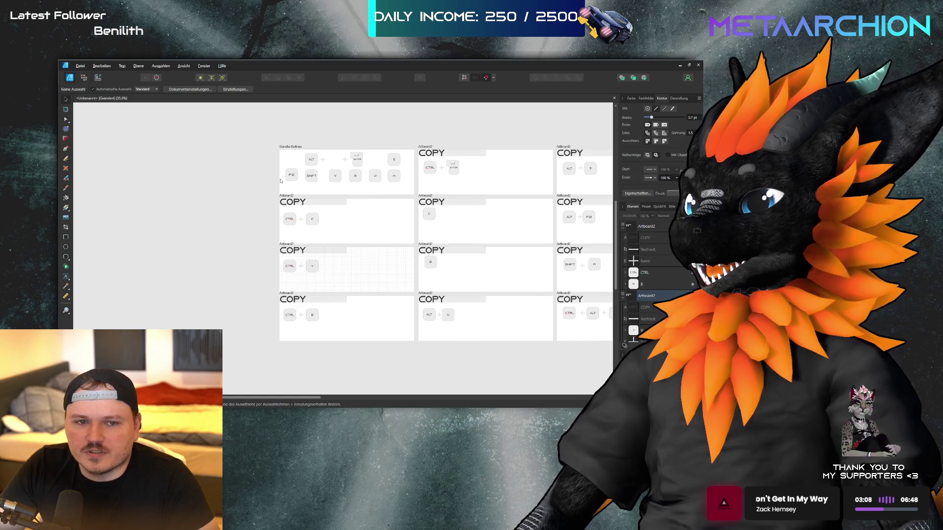
pyautogui.scroll(5, 278, 237)
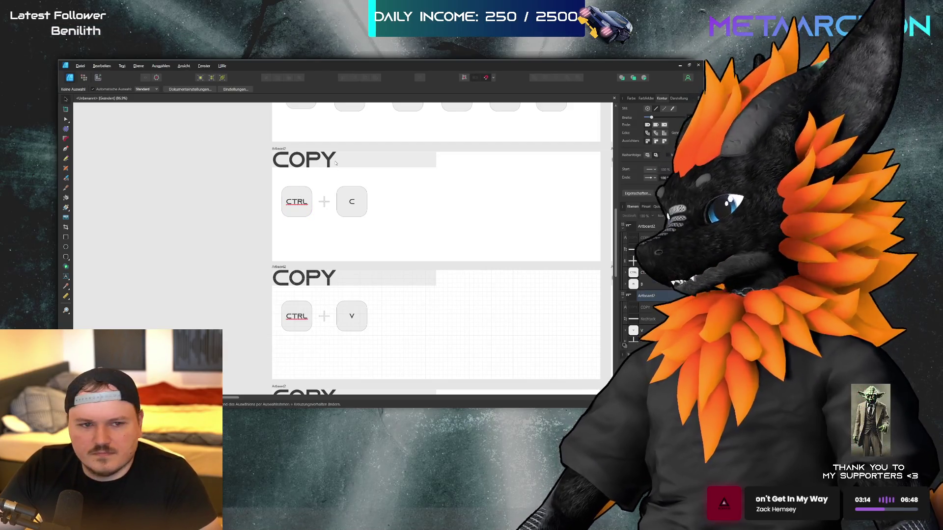
# Retitle the CTRL + V artboard's COPY heading to PASTE
pyautogui.scroll(-2, 351, 181)
pyautogui.doubleClick(305, 234)
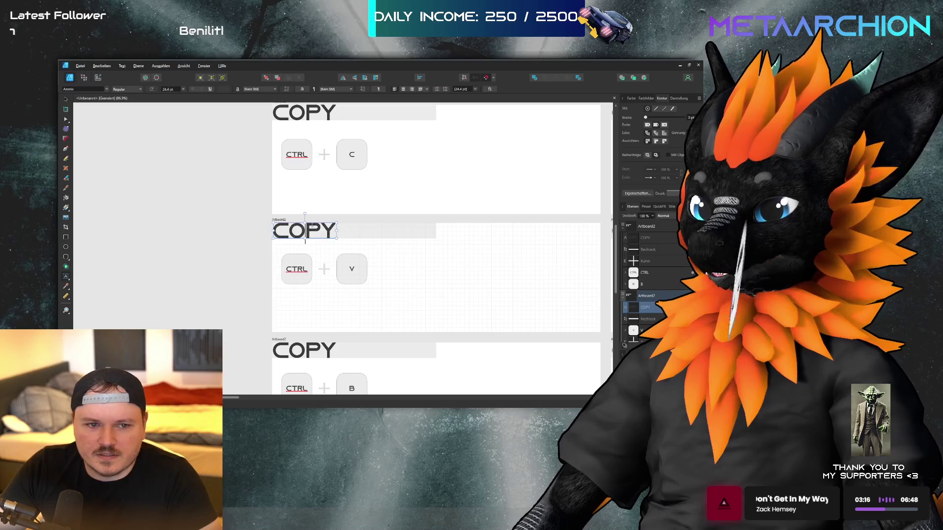
pyautogui.hotkey('ctrl', 'a')
pyautogui.write('PA')
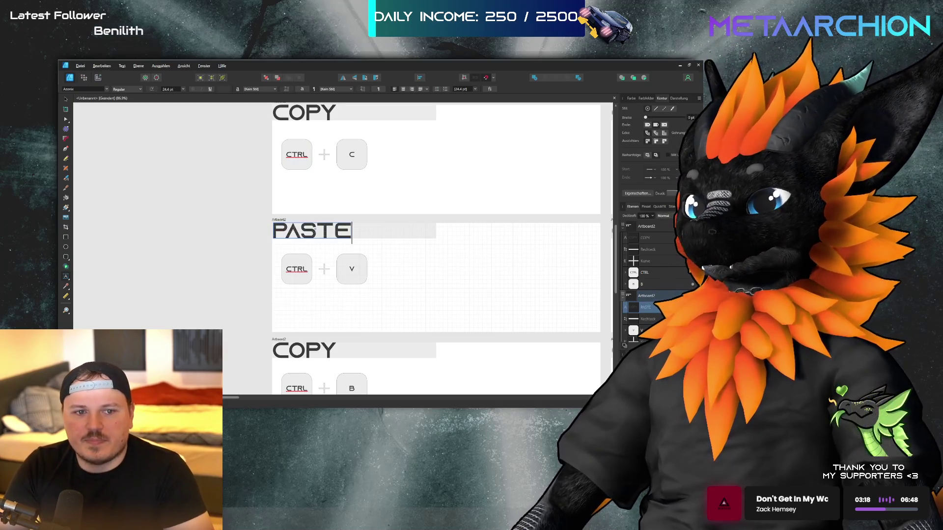
# Retitle the CTRL + B artboard's heading to 'Paste Selection'
pyautogui.doubleClick(304, 350)
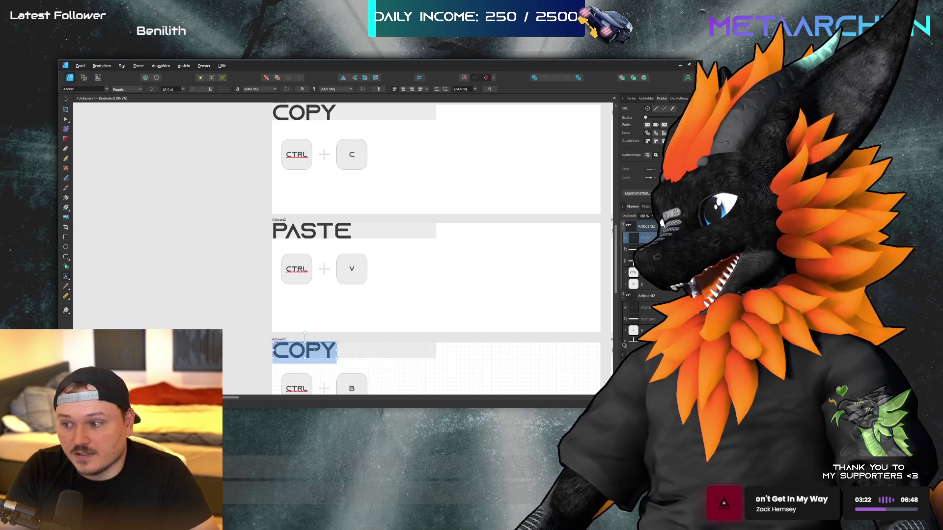
pyautogui.write('C')
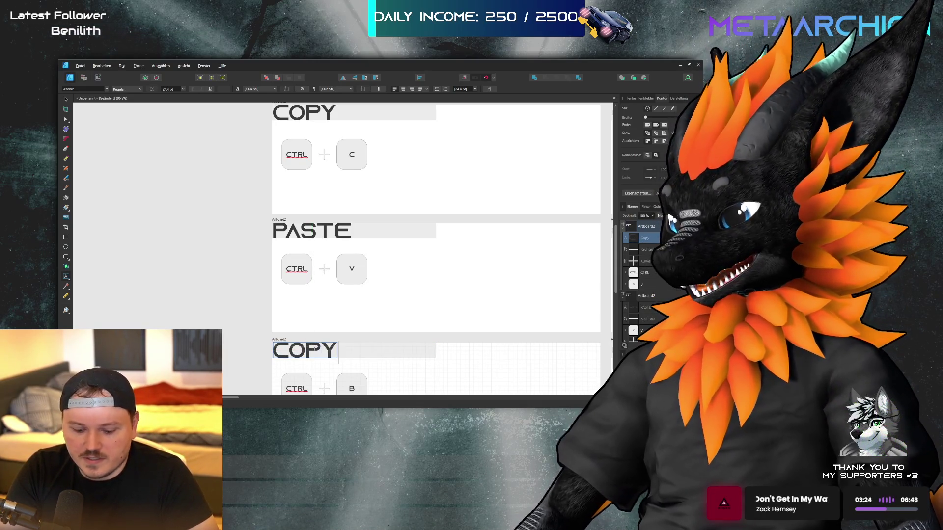
pyautogui.write('PASE')
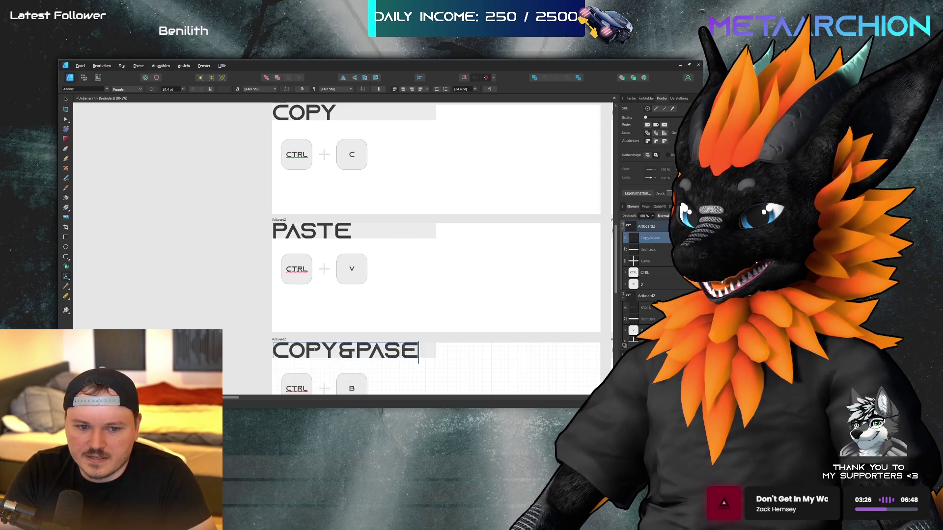
pyautogui.press('BackSpace')
pyautogui.write('TE')
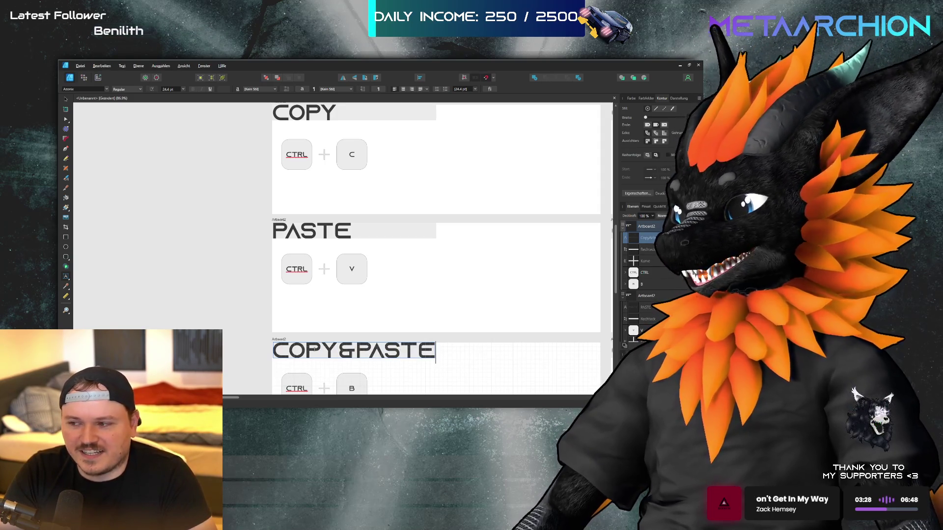
pyautogui.press('BackSpace')
pyautogui.press('BackSpace')
pyautogui.press('BackSpace')
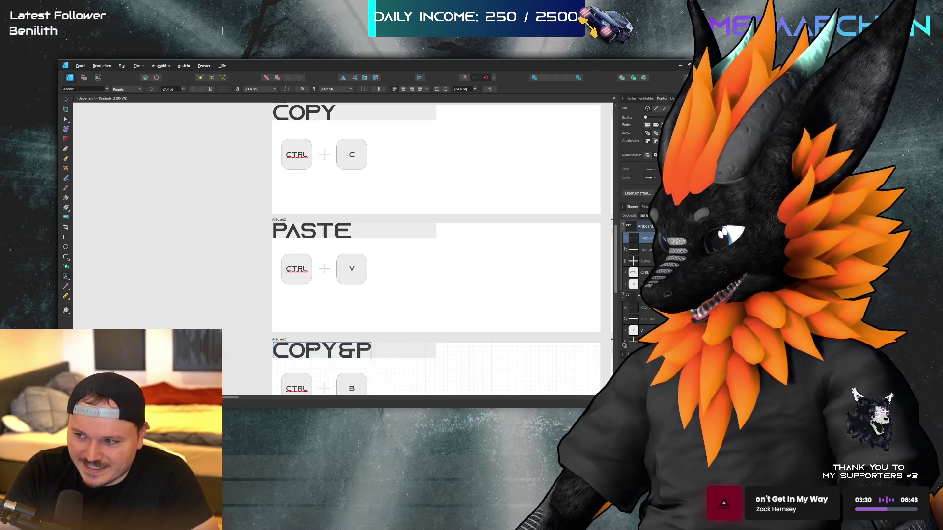
pyautogui.write('Paste S')
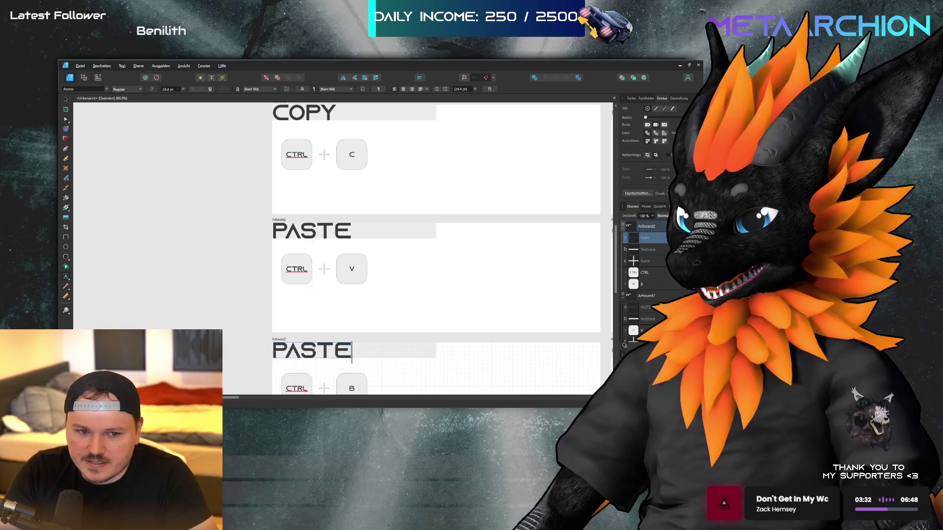
pyautogui.write('election')
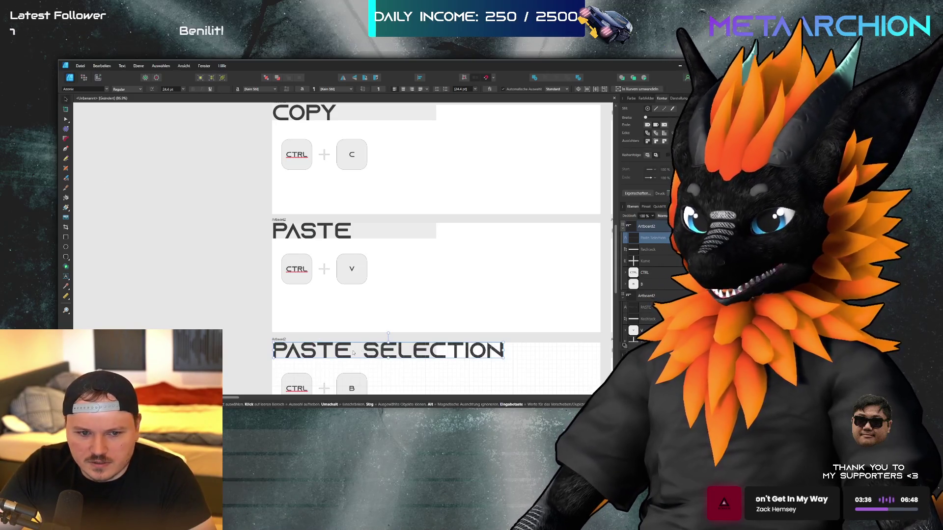
pyautogui.press('Escape')
# Stretch the grey bar behind PASTE SELECTION to fit the longer title
pyautogui.click(325, 350)
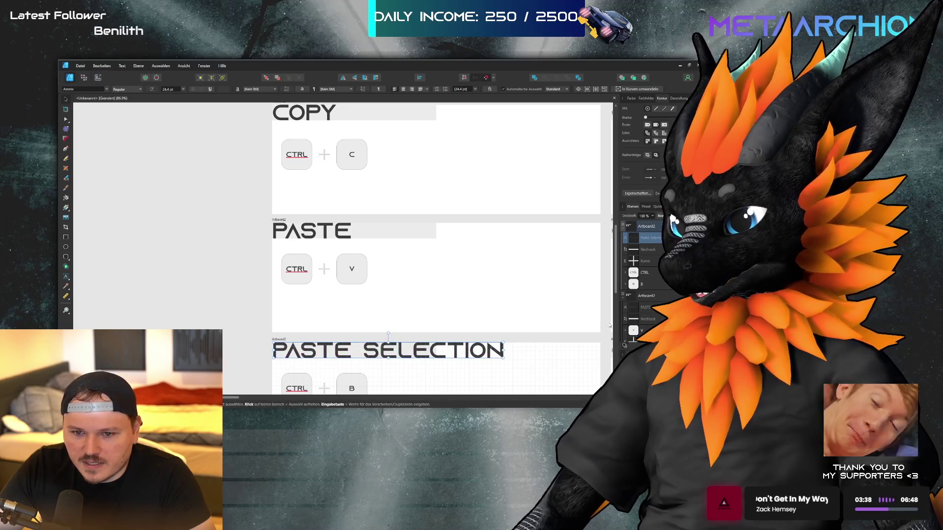
pyautogui.click(648, 249)
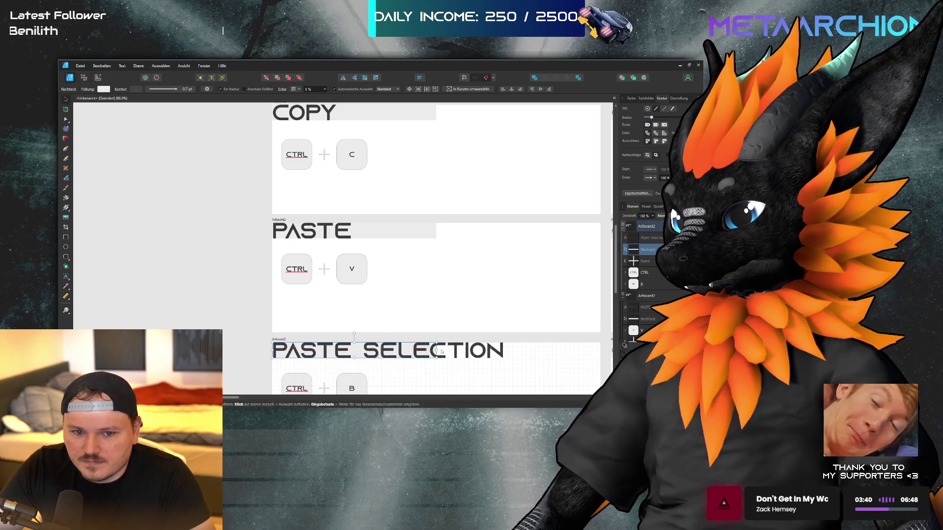
pyautogui.moveTo(436, 350); pyautogui.dragTo(489, 349)
pyautogui.click(444, 321)
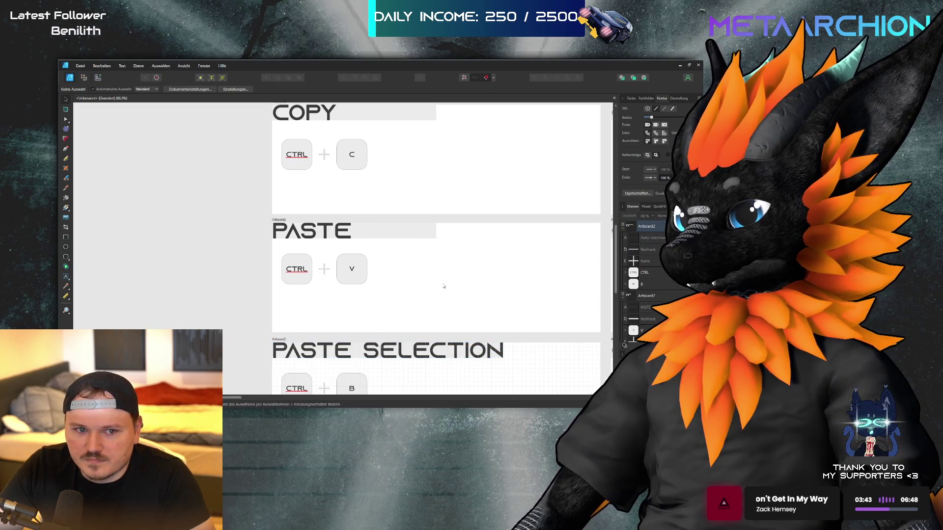
pyautogui.scroll(-2, 444, 286)
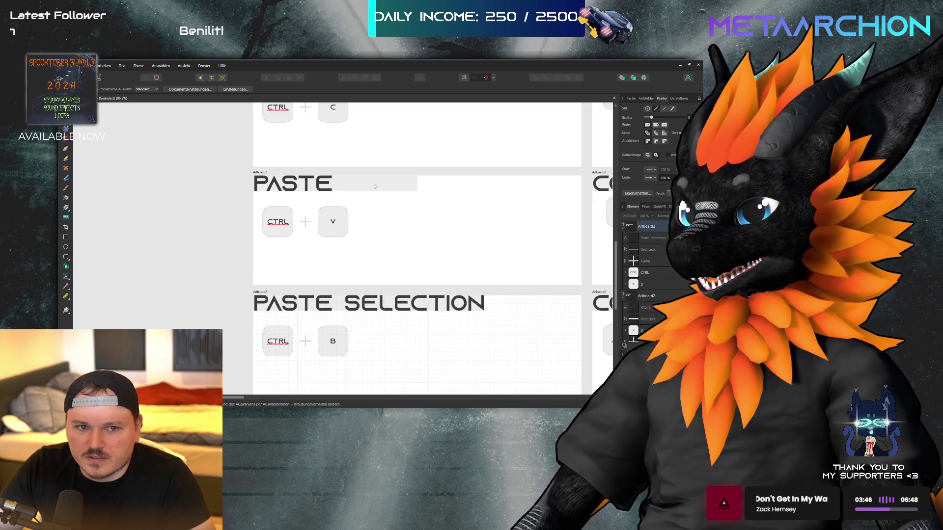
# Shorten the grey bars behind the PASTE and COPY headings
pyautogui.click(374, 186)
pyautogui.moveTo(418, 183); pyautogui.dragTo(336, 183)
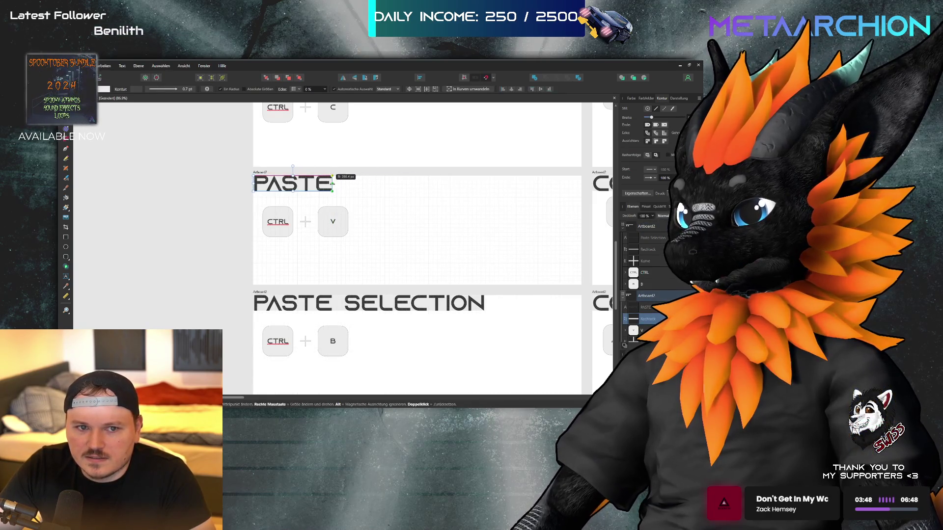
pyautogui.scroll(4, 332, 184)
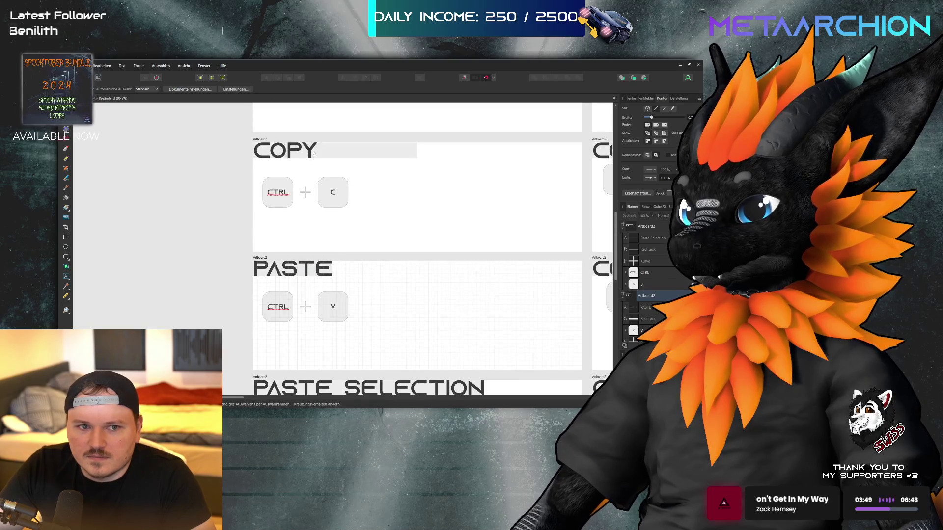
pyautogui.click(416, 155)
pyautogui.moveTo(416, 156); pyautogui.dragTo(319, 151)
pyautogui.click(358, 200)
pyautogui.hscroll(5, 361, 201)
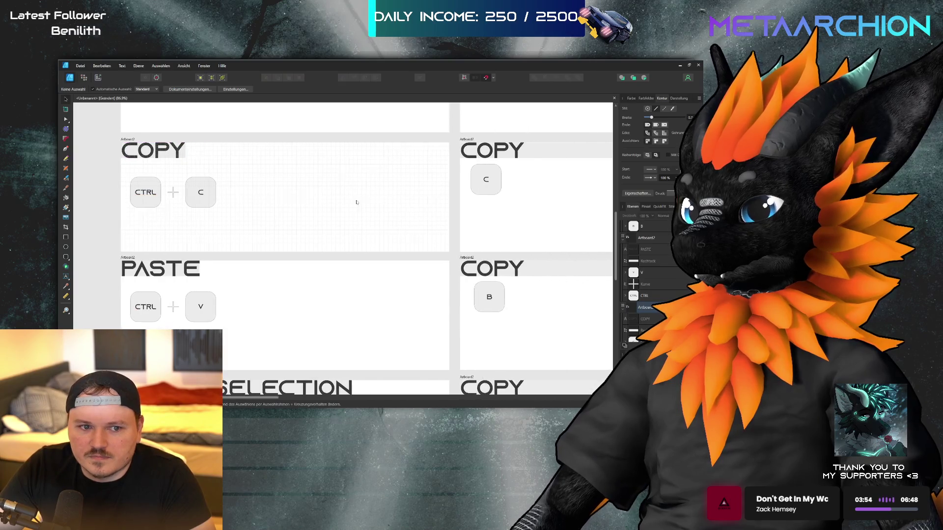
# Retitle the ALT + U artboard's COPY heading to CHOPPER
pyautogui.click(489, 155)
pyautogui.scroll(-5, 231, 211)
pyautogui.hscroll(-2, 206, 219)
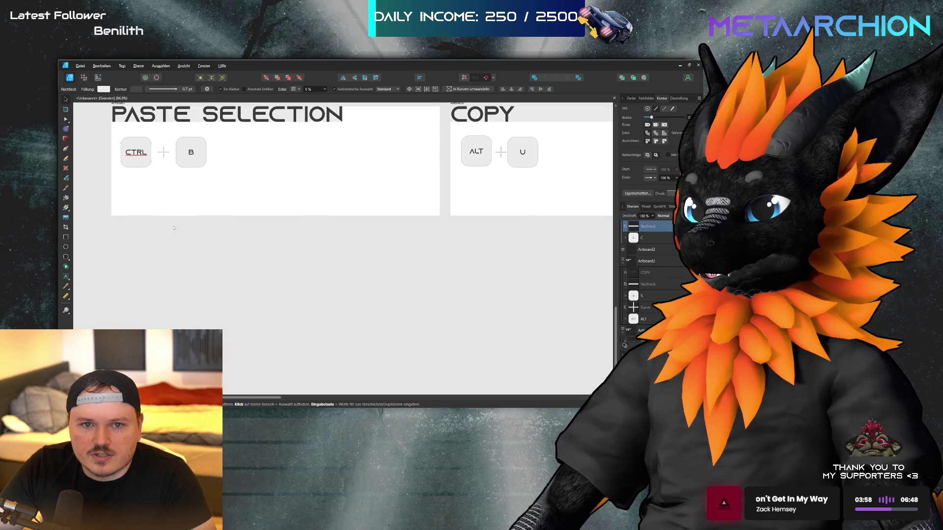
pyautogui.scroll(-4, 172, 218)
pyautogui.scroll(5, 468, 197)
pyautogui.doubleClick(464, 192)
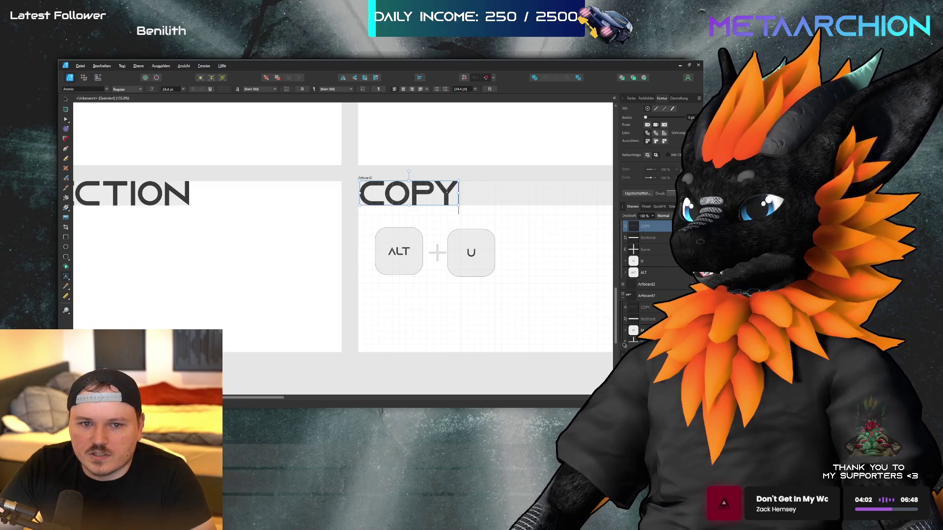
pyautogui.hotkey('ctrl', 'a')
pyautogui.write('CHH')
pyautogui.press('BackSpace')
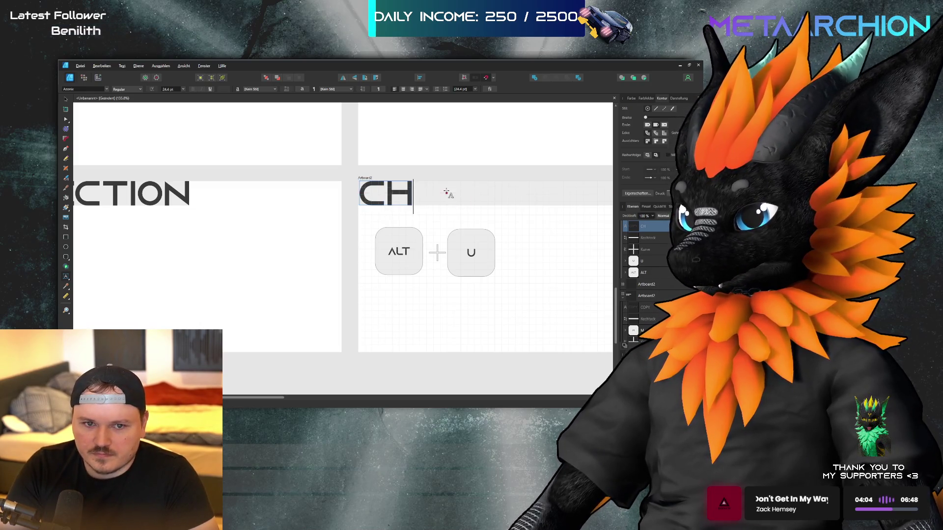
pyautogui.write('OppER')
pyautogui.hscroll(3, 546, 191)
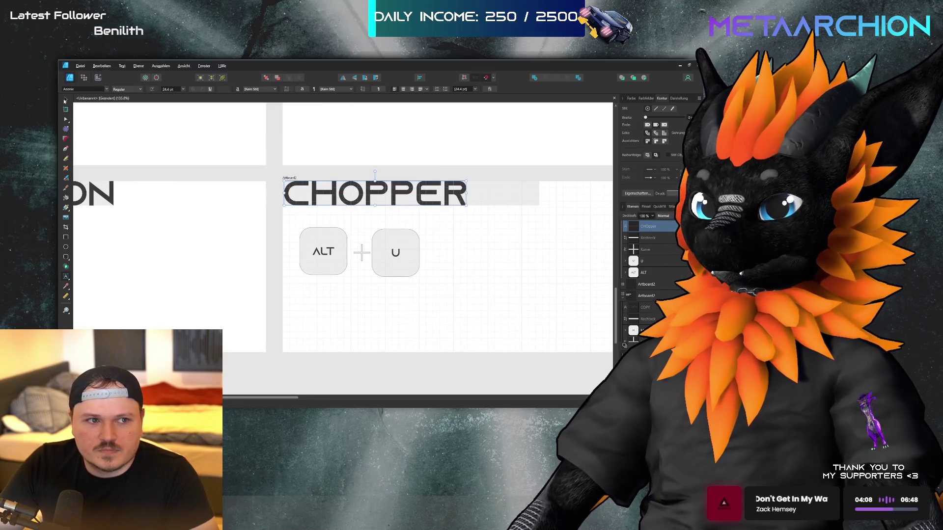
pyautogui.write('v')
pyautogui.press('BackSpace')
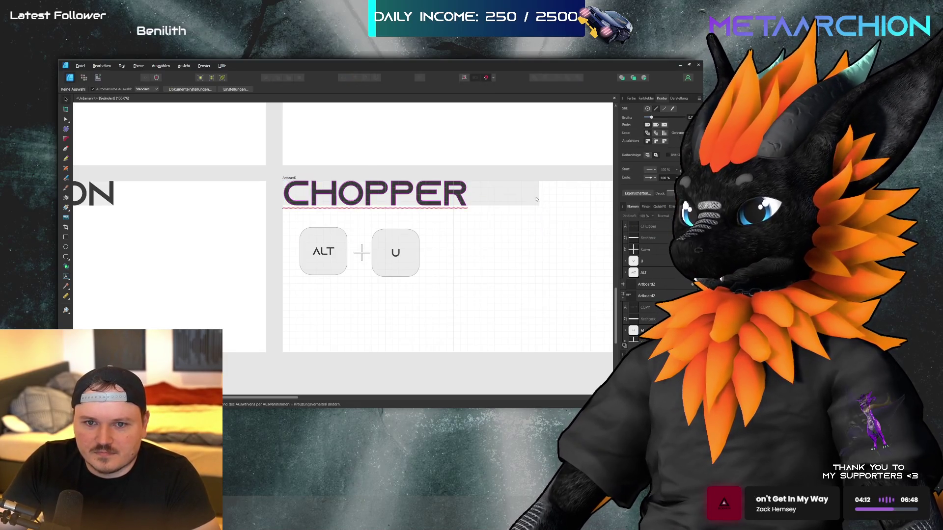
# Trim the grey bar behind CHOPPER to fit the title
pyautogui.click(539, 194)
pyautogui.moveTo(539, 193); pyautogui.dragTo(469, 194)
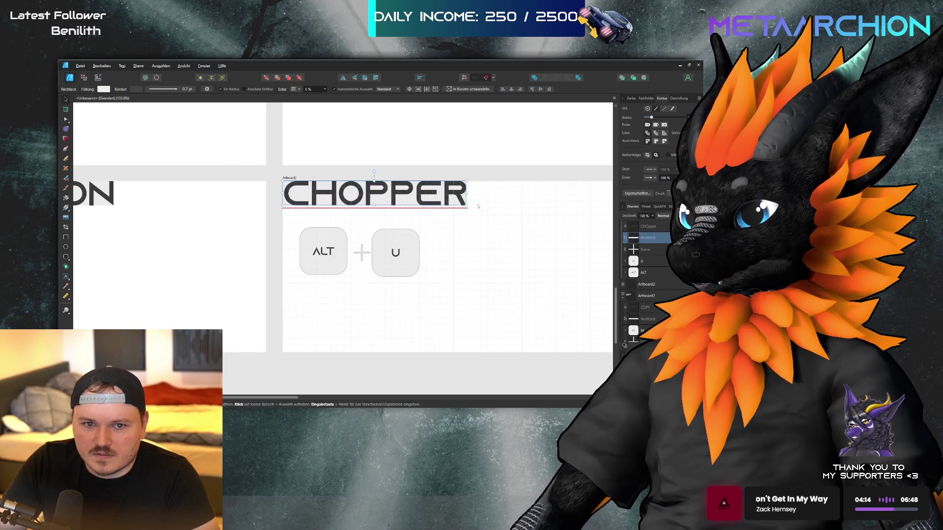
pyautogui.click(473, 201)
pyautogui.scroll(2, 482, 211)
pyautogui.scroll(3, 435, 286)
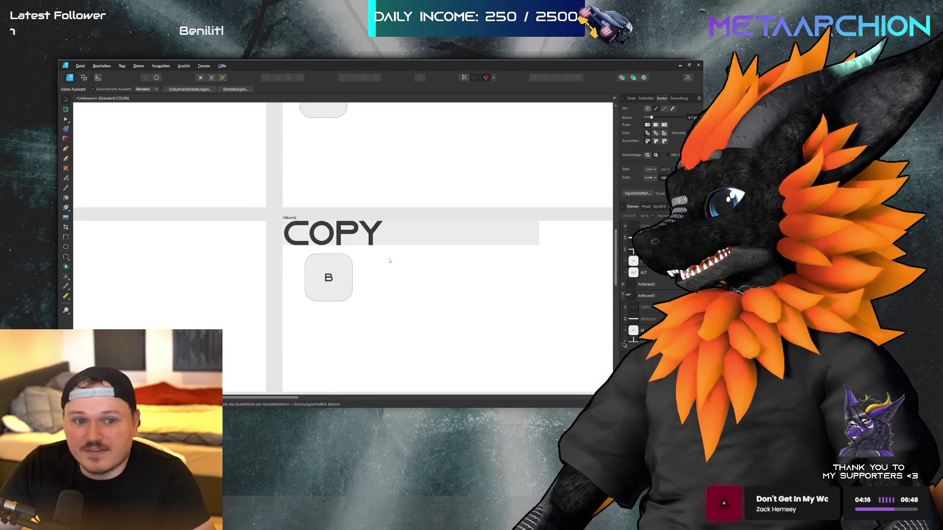
# Retitle the C artboard heading CUT TOOL and narrow its text frame
pyautogui.doubleClick(370, 238)
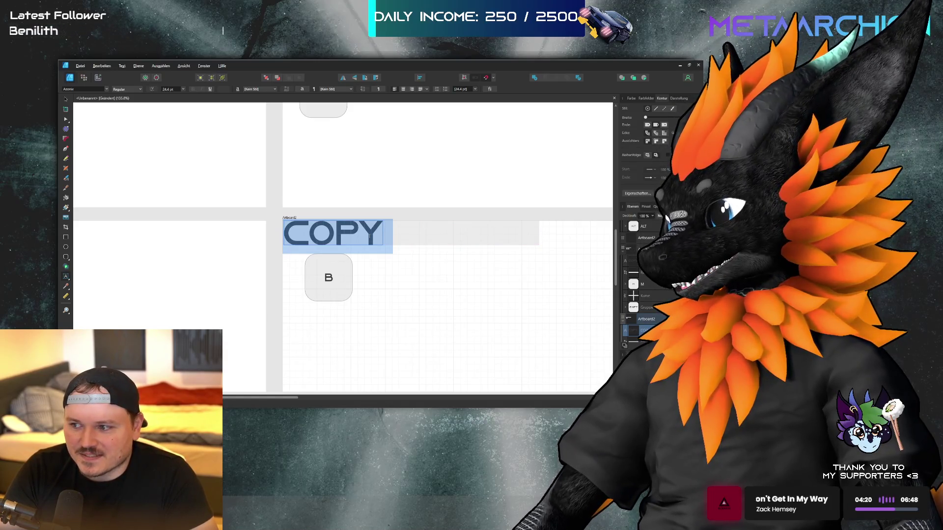
pyautogui.write('PAINT TOOL')
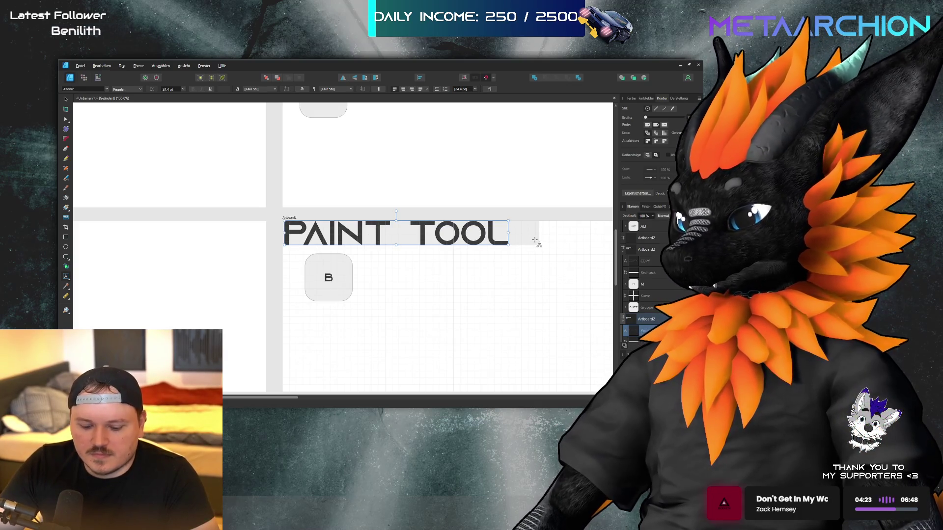
pyautogui.press('Escape')
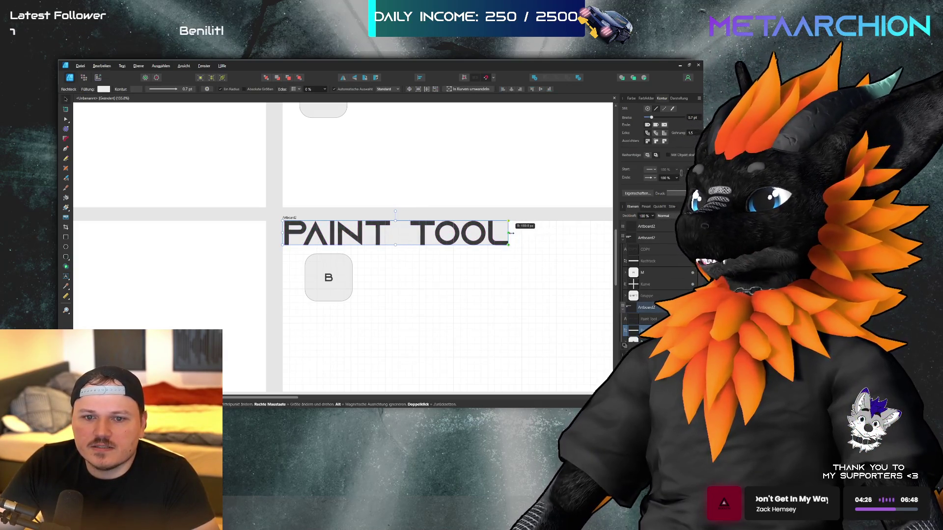
pyautogui.hotkey('ctrl', 'z')
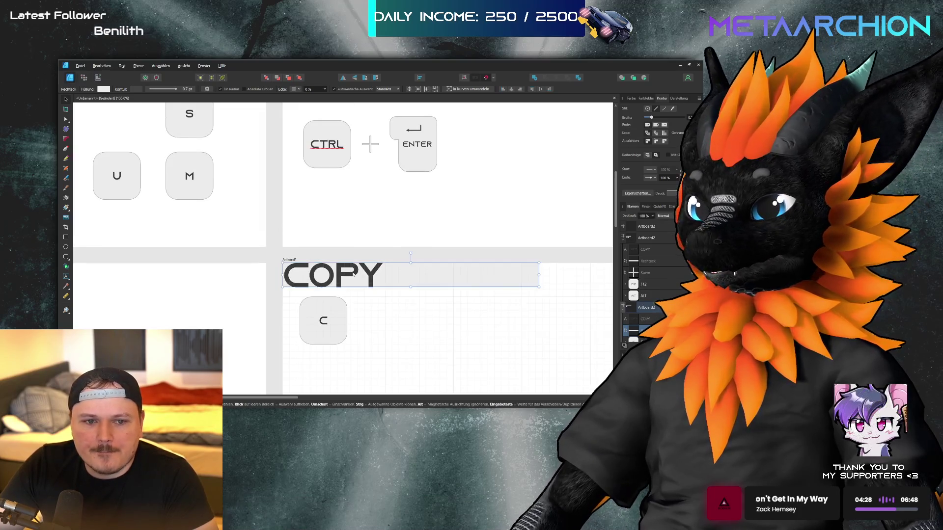
pyautogui.hotkey('ctrl', 'a')
pyautogui.write('CUT TOOL')
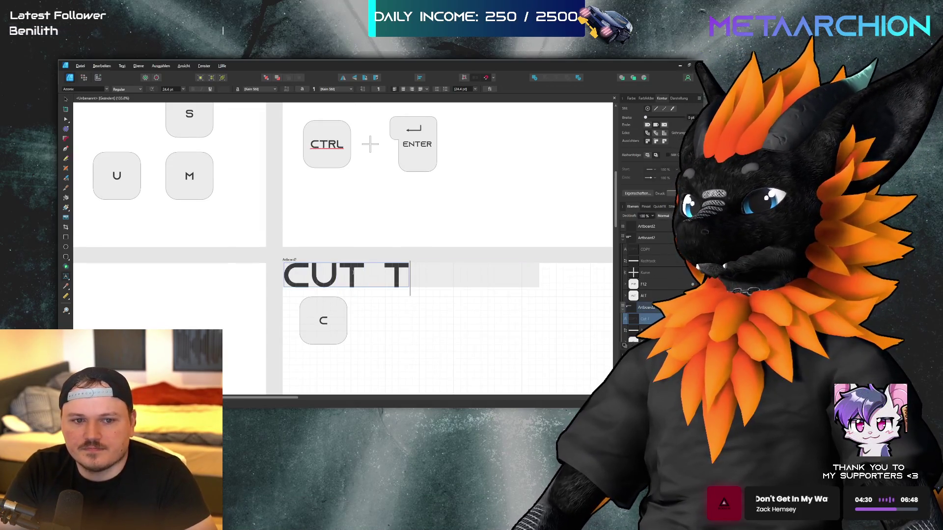
pyautogui.press('Escape')
pyautogui.moveTo(540, 275); pyautogui.dragTo(484, 278)
pyautogui.scroll(3, 469, 284)
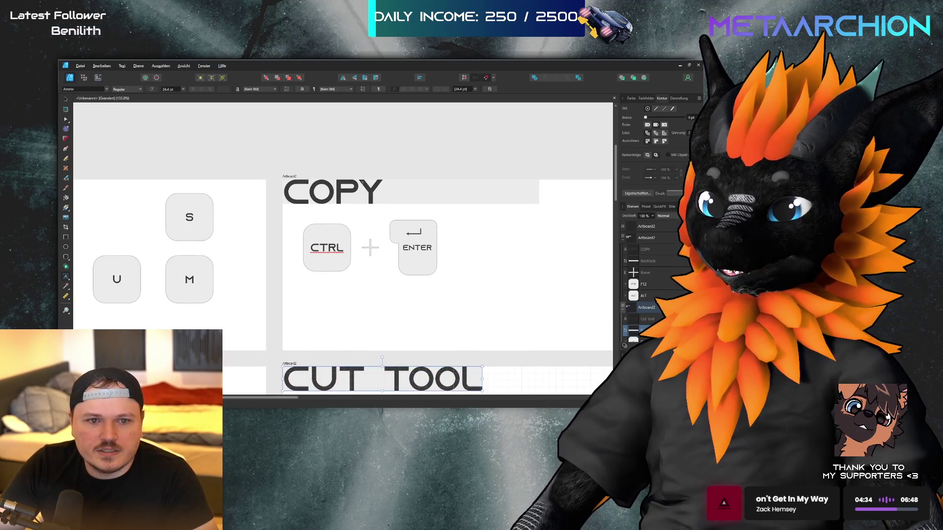
# Retitle the CTRL + ENTER heading CREATE SELECTION and widen its grey bar
pyautogui.doubleClick(364, 195)
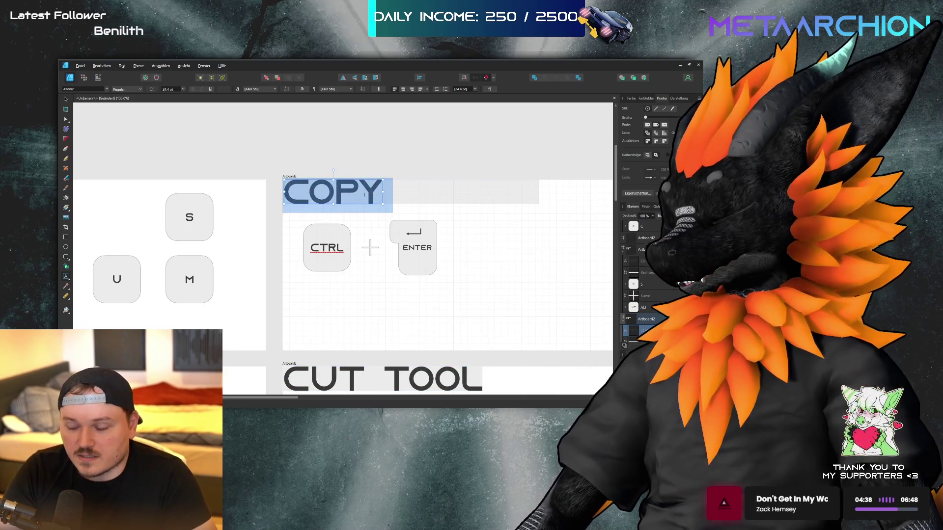
pyautogui.write('CREA')
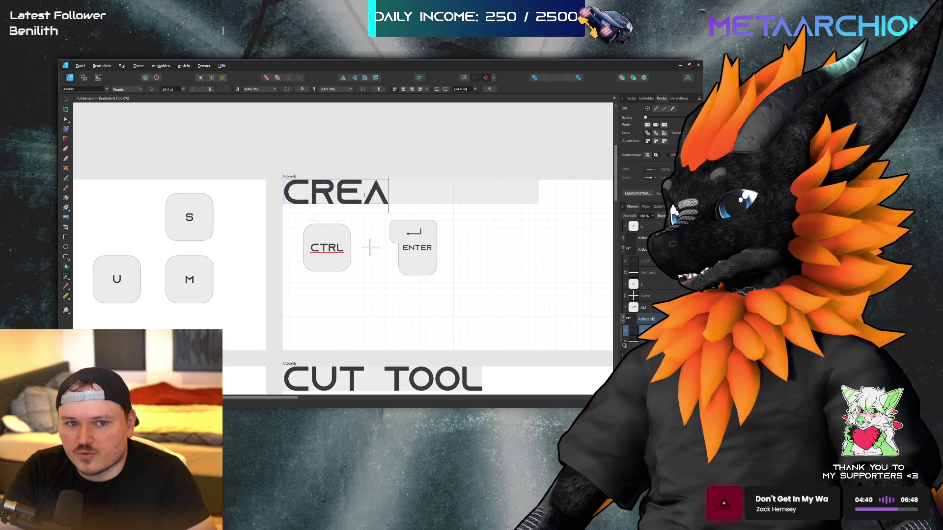
pyautogui.write('TE SELECTION')
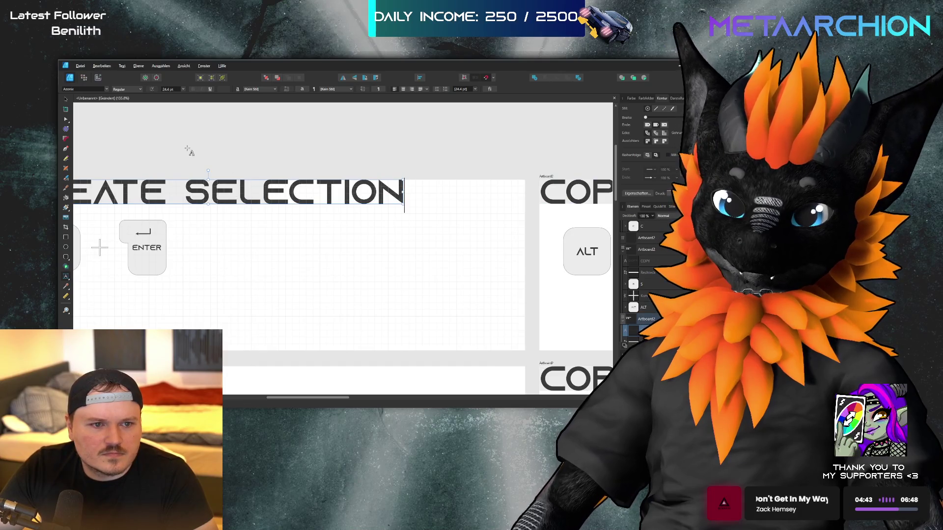
pyautogui.click(64, 100)
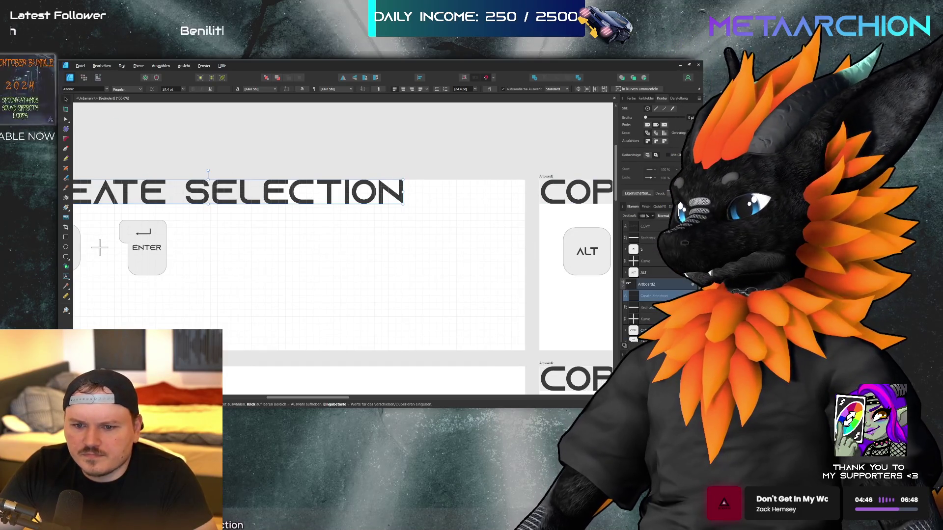
pyautogui.moveTo(404, 192); pyautogui.dragTo(401, 192)
# Start retyping the ALT + S artboard's COPY heading as STRUMMER
pyautogui.hscroll(10, 261, 215)
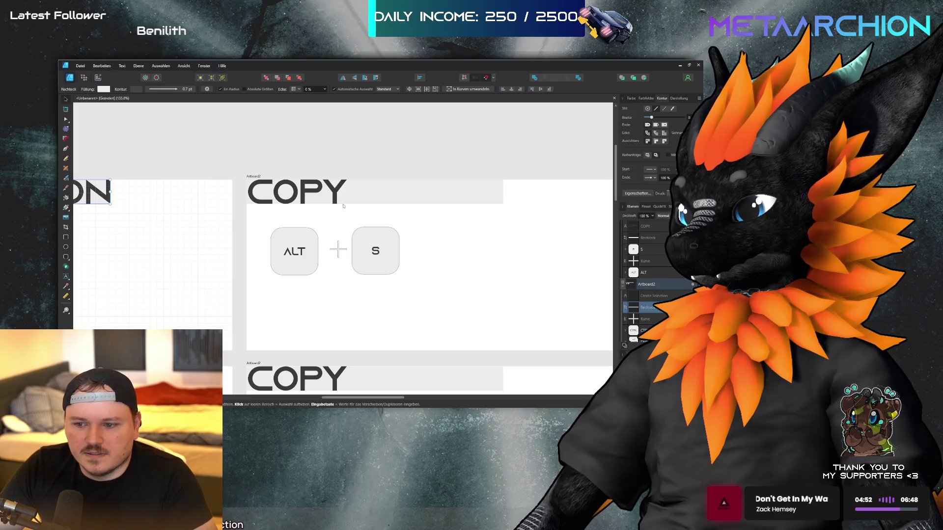
pyautogui.hscroll(1, 358, 208)
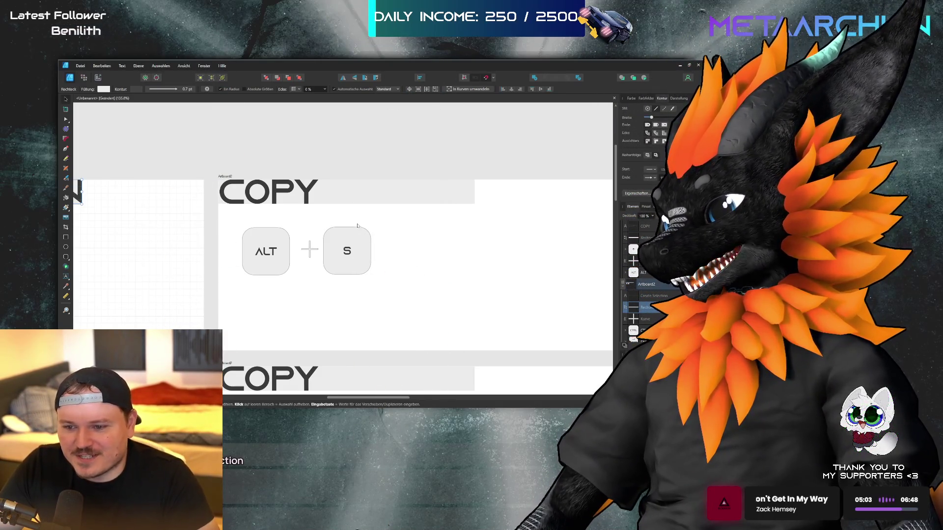
pyautogui.hscroll(-1, 390, 247)
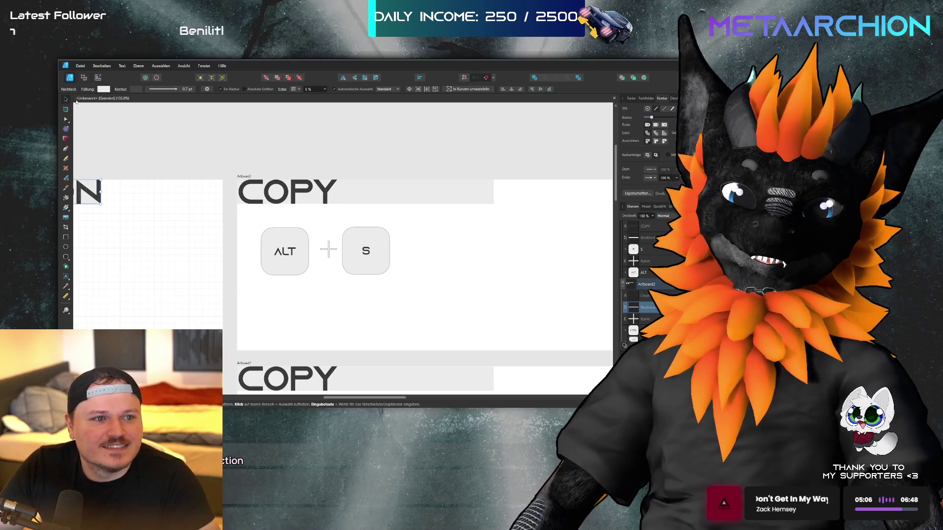
pyautogui.doubleClick(310, 200)
pyautogui.write('ST')
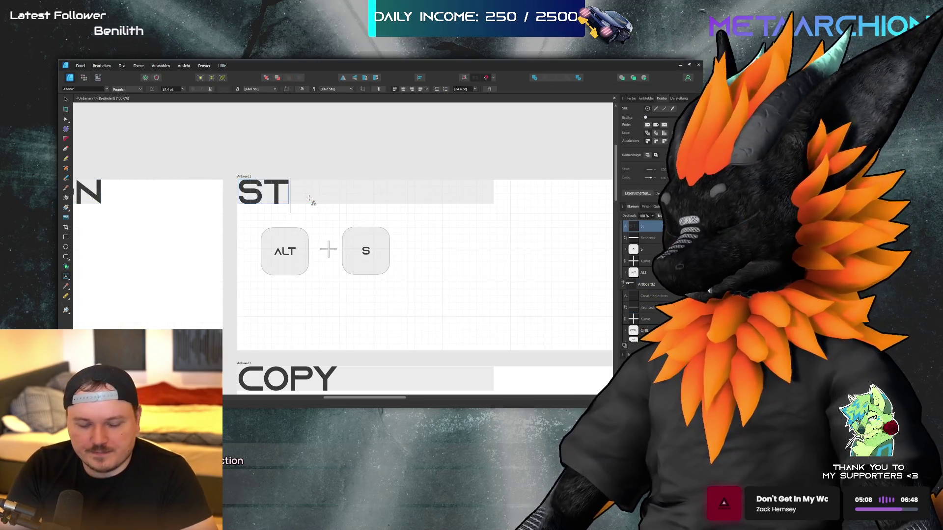
pyautogui.write('RUMMER')
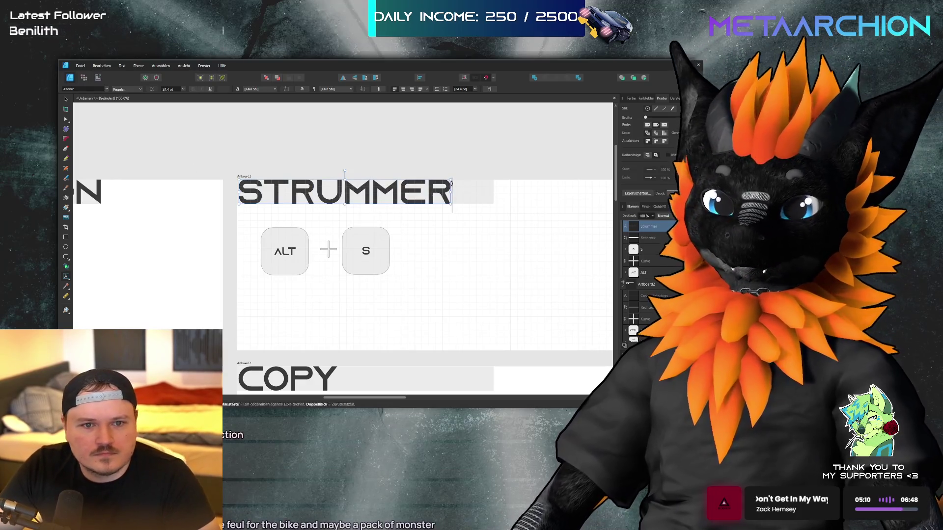
# Finish the STRUMMER heading, then select and clear the COPY heading above ALT + F12
pyautogui.click(441, 214)
pyautogui.scroll(-5, 441, 213)
pyautogui.click(356, 227)
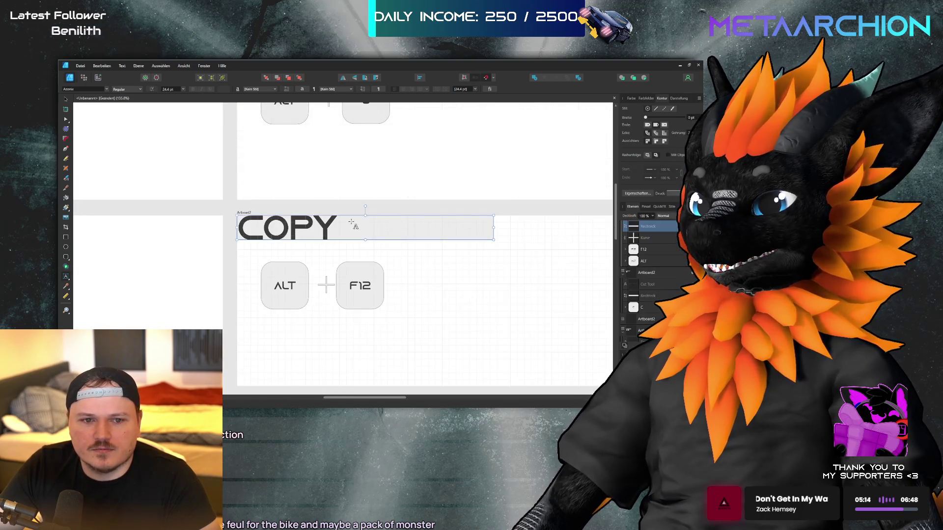
pyautogui.doubleClick(324, 225)
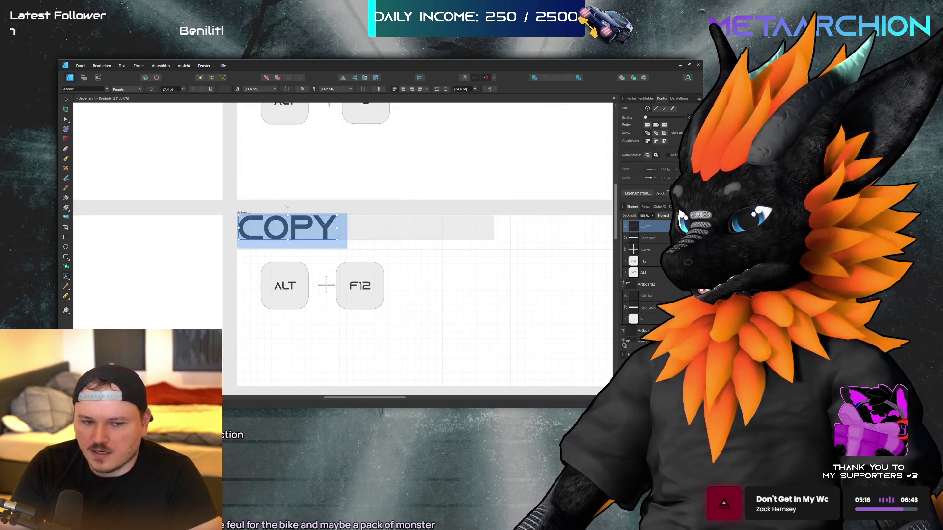
pyautogui.write('R')
pyautogui.press('BackSpace')
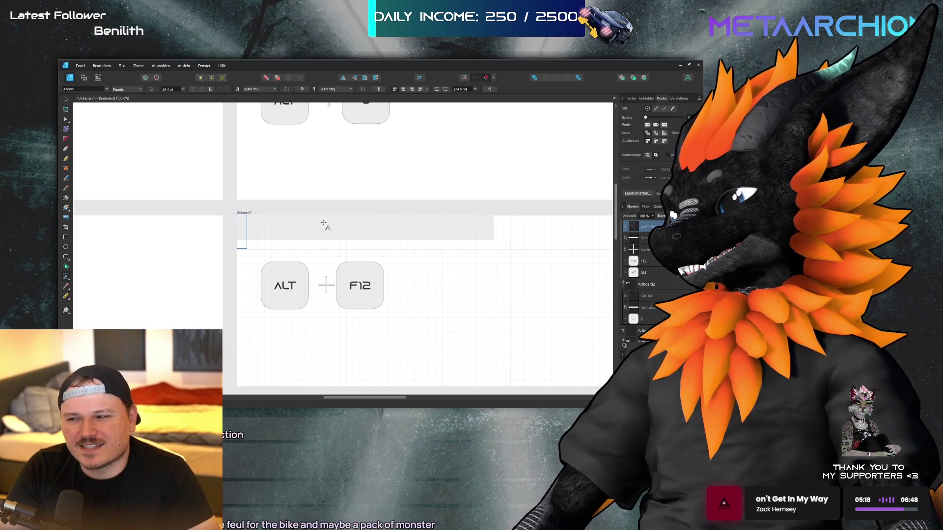
# Enter CLOSE ALL WINDOWS as the new heading and select its grey header bar
pyautogui.write('Close All ')
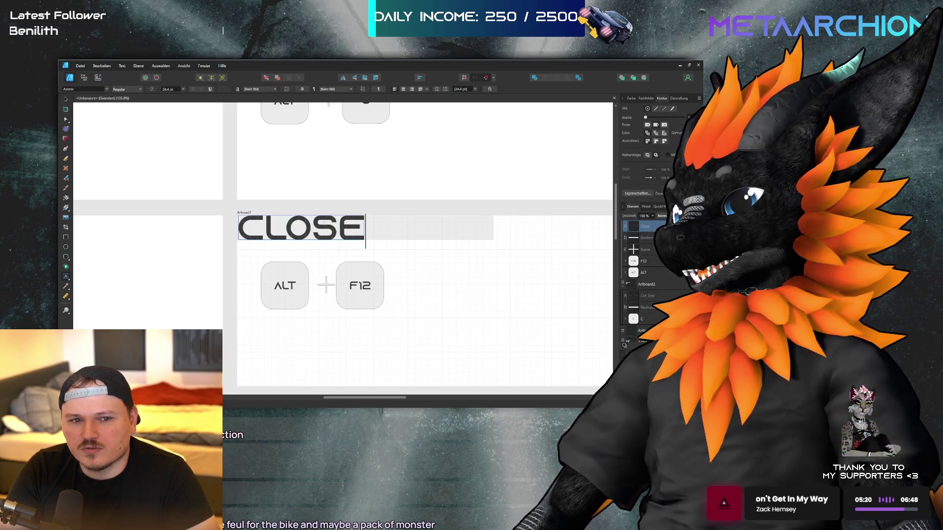
pyautogui.write('WINDWO')
pyautogui.press('BackSpace')
pyautogui.press('BackSpace')
pyautogui.write('OWS')
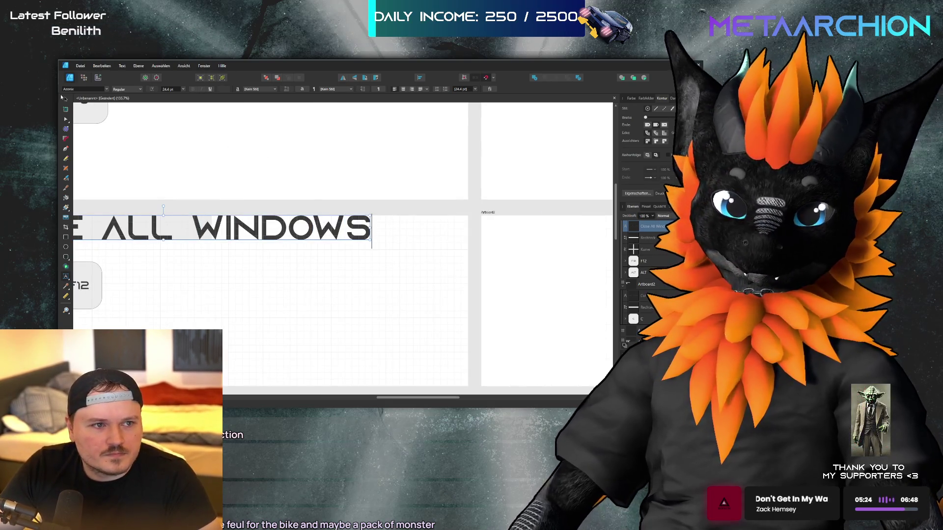
pyautogui.click(64, 100)
pyautogui.click(646, 238)
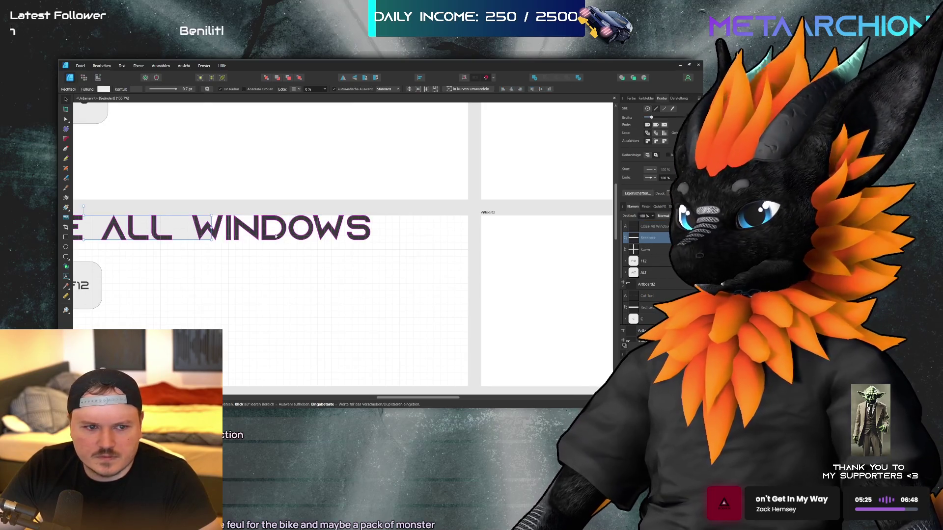
pyautogui.scroll(-5, 371, 230)
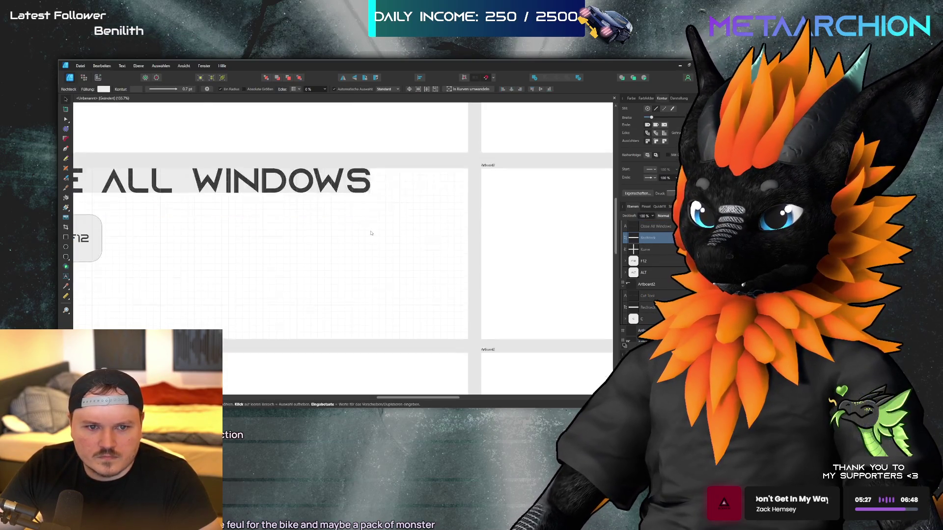
pyautogui.hscroll(-5, 315, 249)
pyautogui.hscroll(-2, 315, 249)
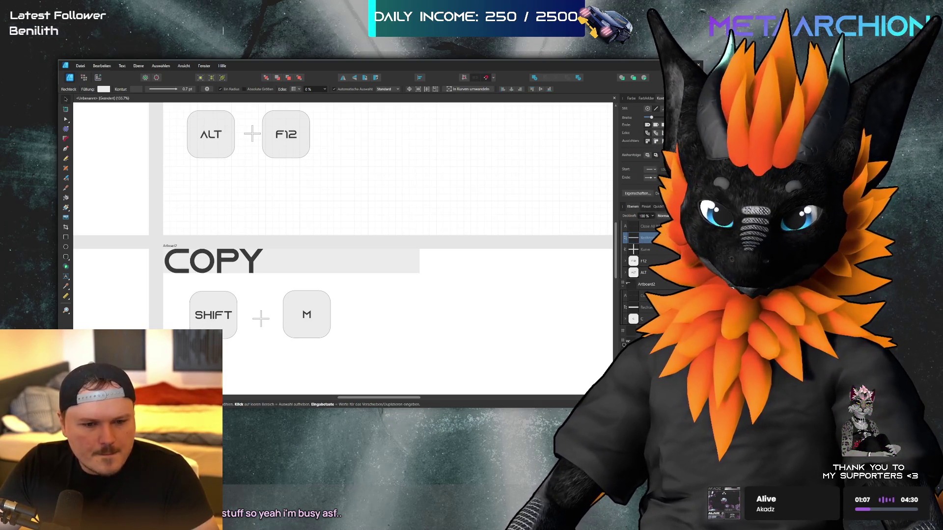
pyautogui.click(299, 273)
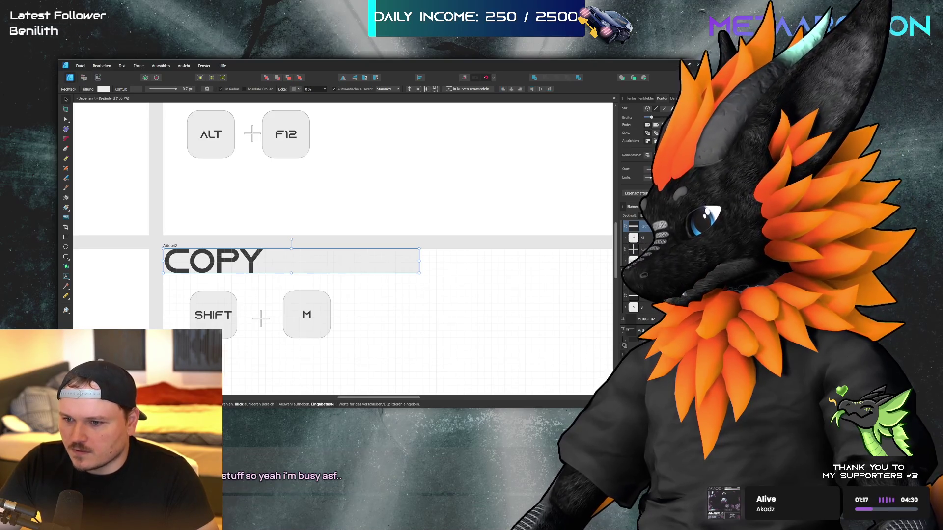
# Retype the SHIFT + M card's COPY heading as TOGGLE STRETCH and select its grey header bar
pyautogui.doubleClick(252, 261)
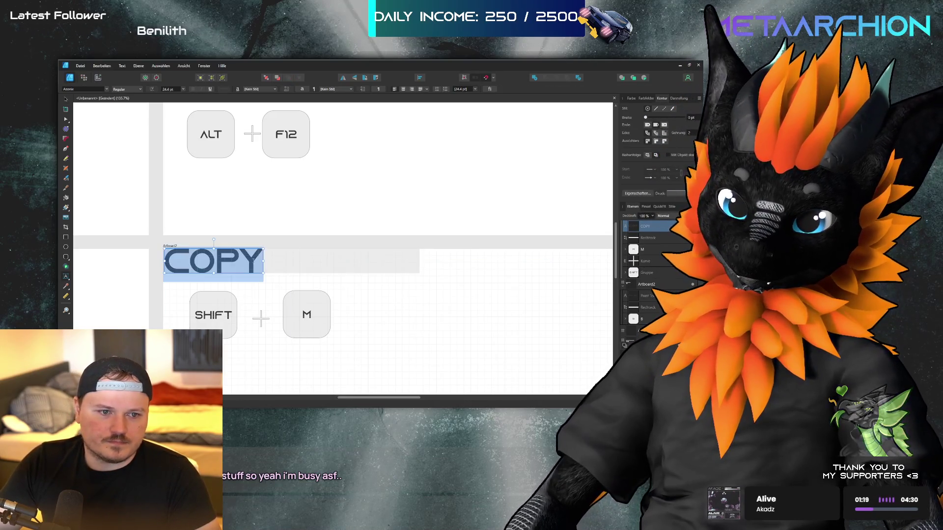
pyautogui.hotkey('ctrl', 'v')
pyautogui.hotkey('ctrl', 'z')
pyautogui.write('T')
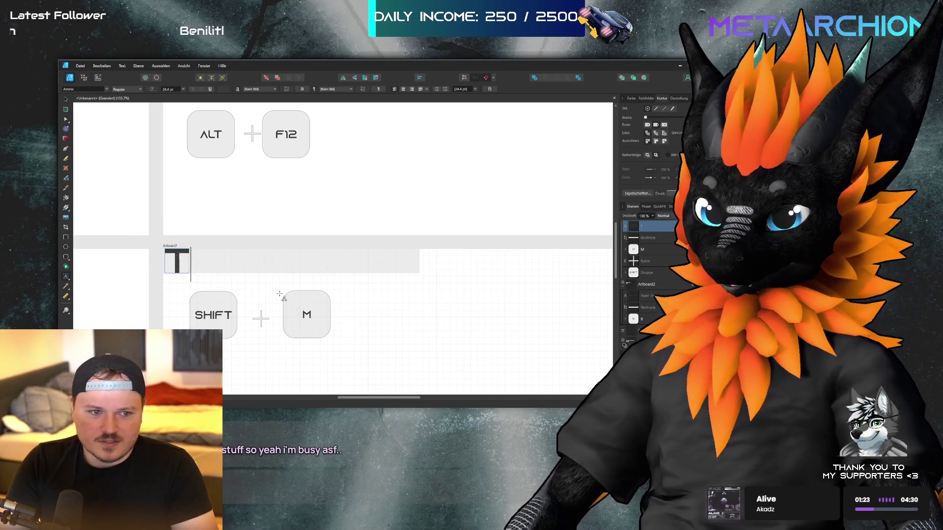
pyautogui.write('oggle streach')
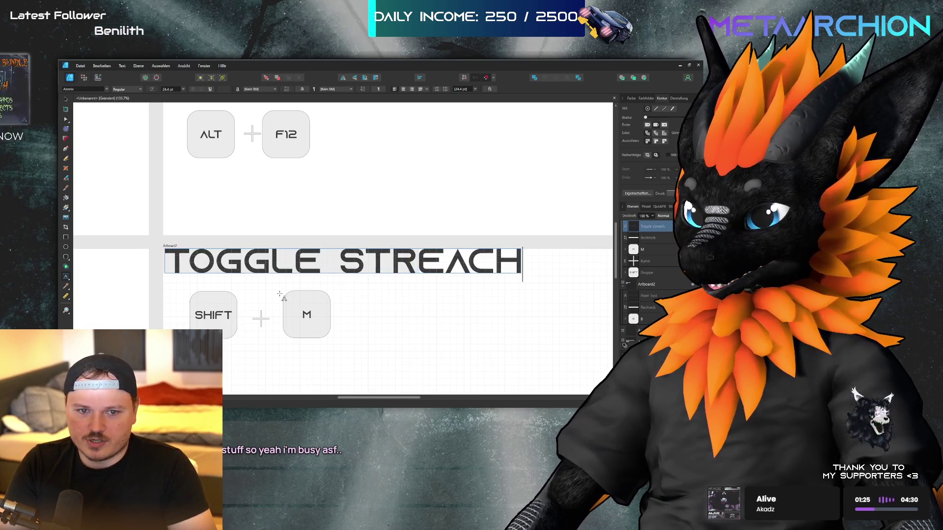
pyautogui.press('BackSpace')
pyautogui.press('BackSpace')
pyautogui.press('BackSpace')
pyautogui.write('tch')
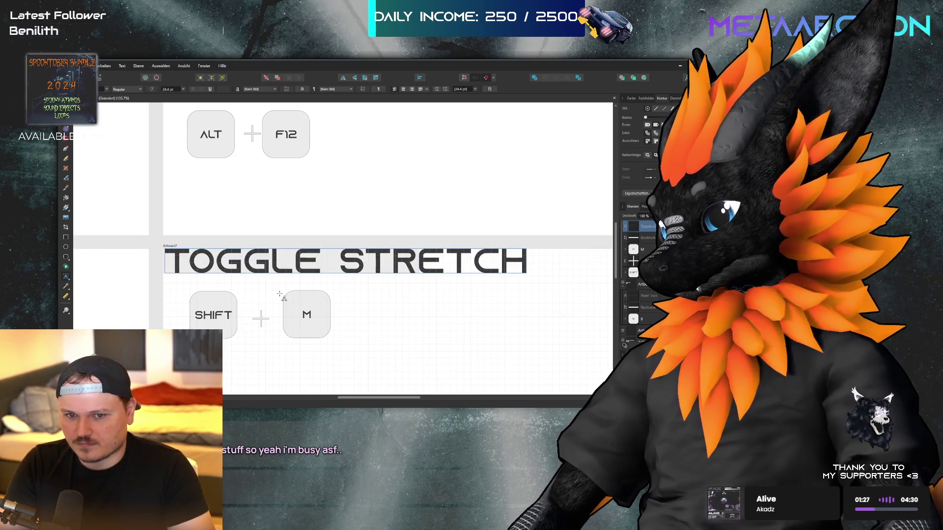
pyautogui.write(' ON/OFF')
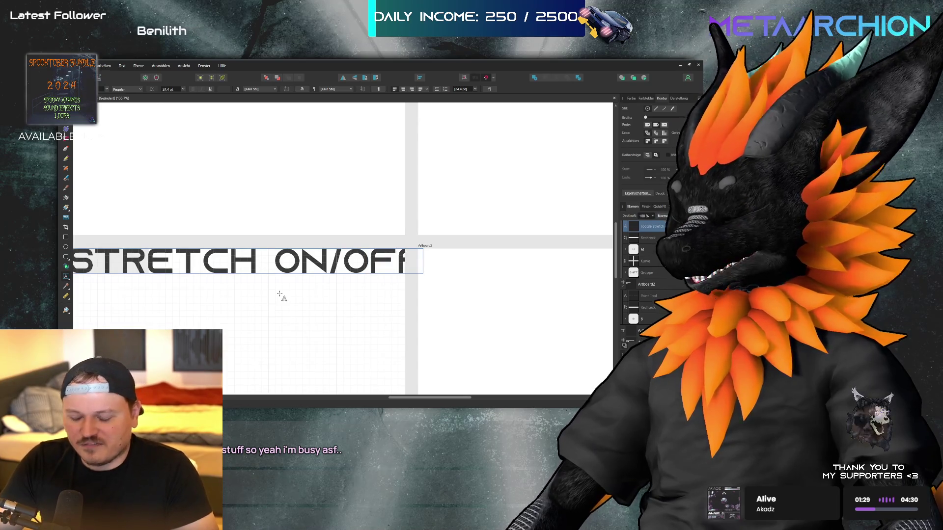
pyautogui.press('BackSpace')
pyautogui.press('BackSpace')
pyautogui.press('BackSpace')
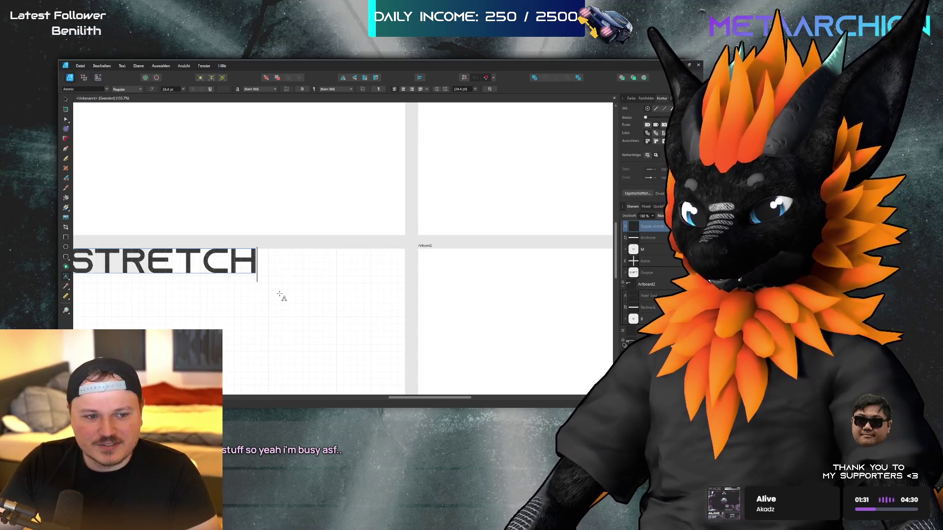
pyautogui.press('Escape')
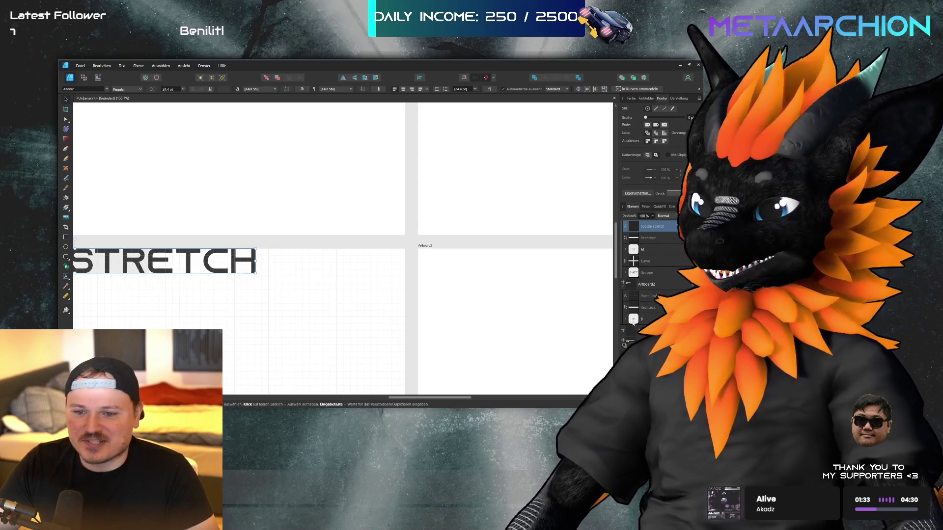
pyautogui.click(256, 265)
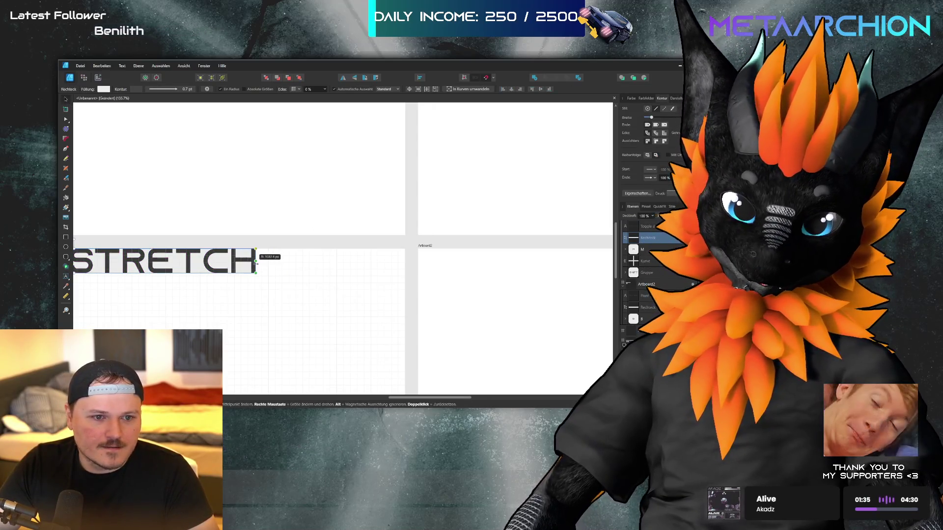
pyautogui.scroll(-6, 511, 273)
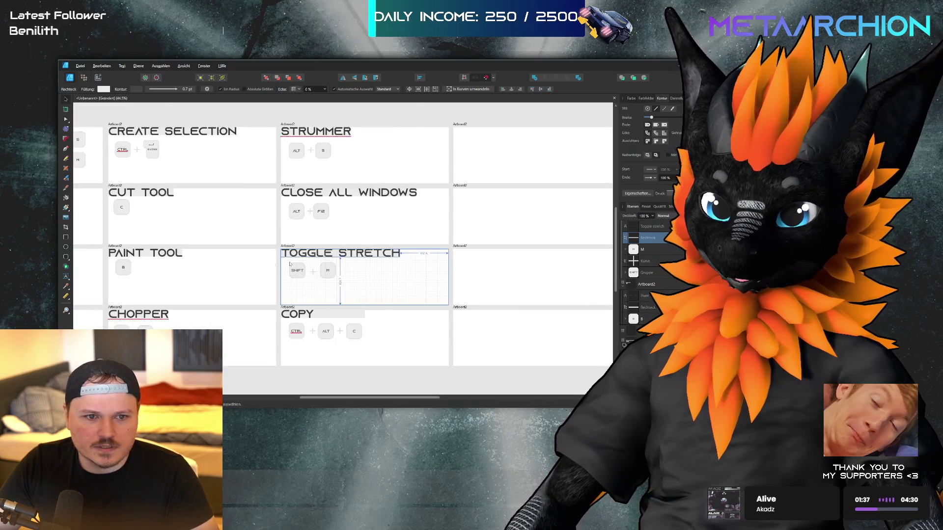
pyautogui.scroll(2, 490, 272)
pyautogui.hscroll(-2, 489, 272)
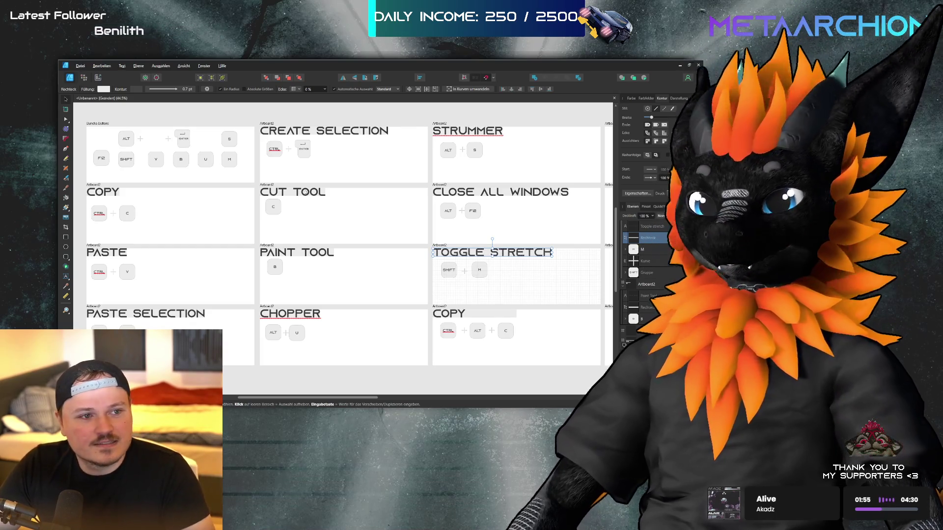
pyautogui.click(90, 110)
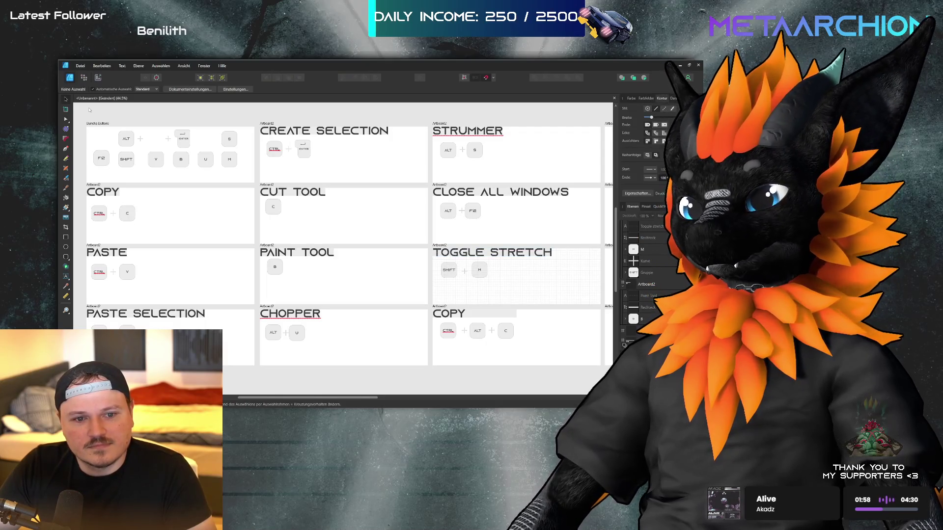
pyautogui.click(481, 315)
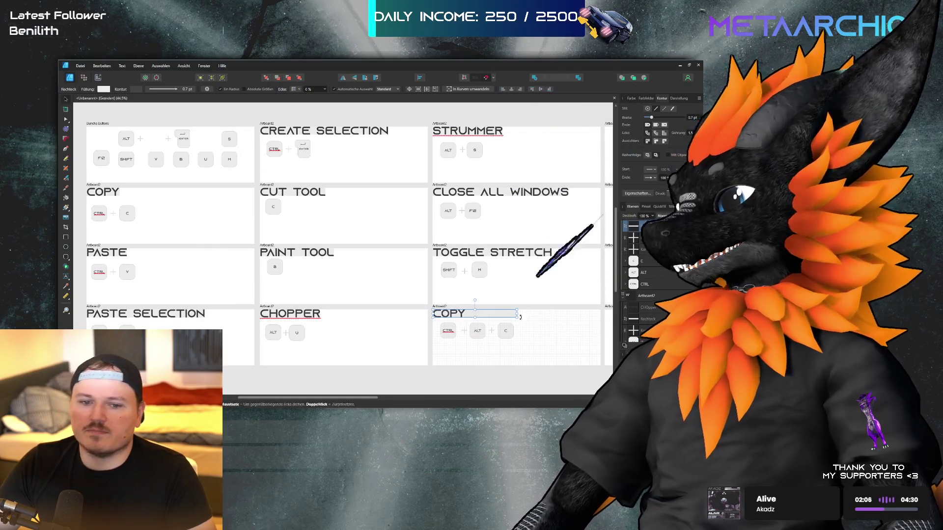
# Retitle the bottom-right CTRL + ALT + C card RENDER IN PLACE, then deselect
pyautogui.doubleClick(449, 313)
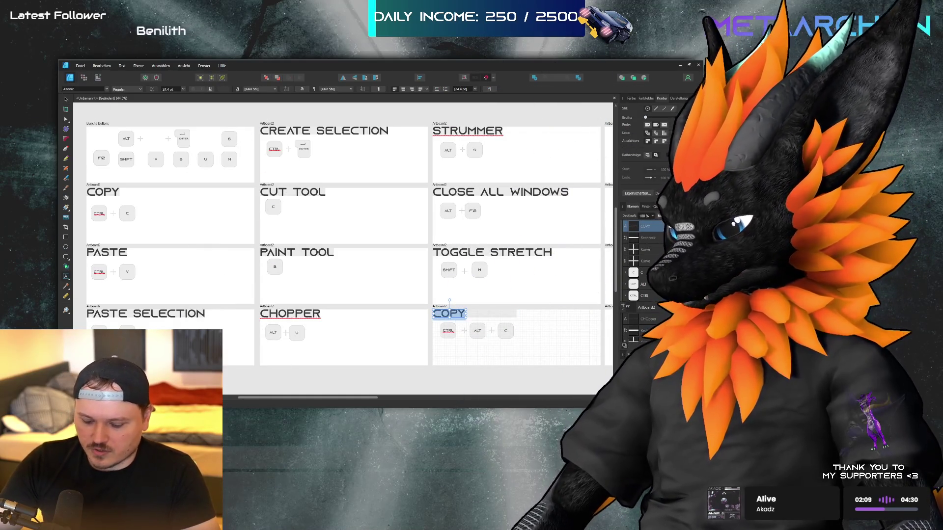
pyautogui.write('render in place')
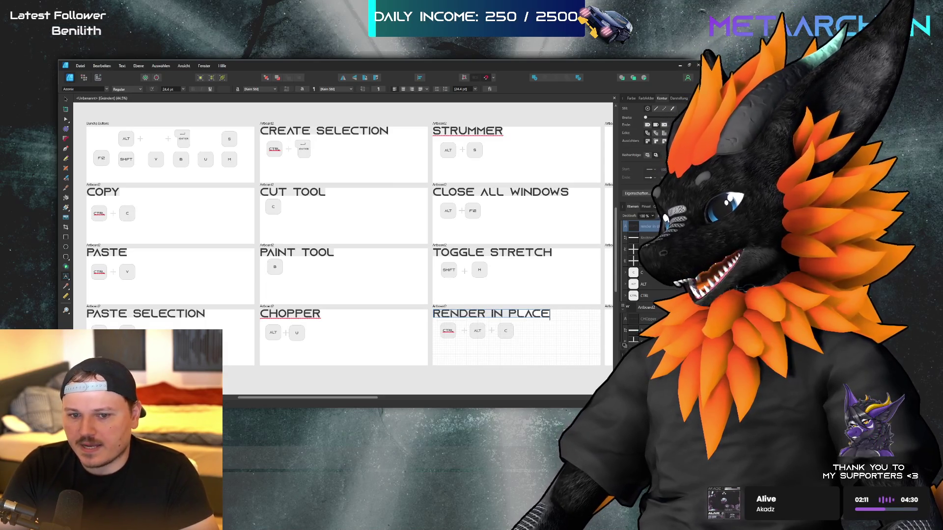
pyautogui.press('Escape')
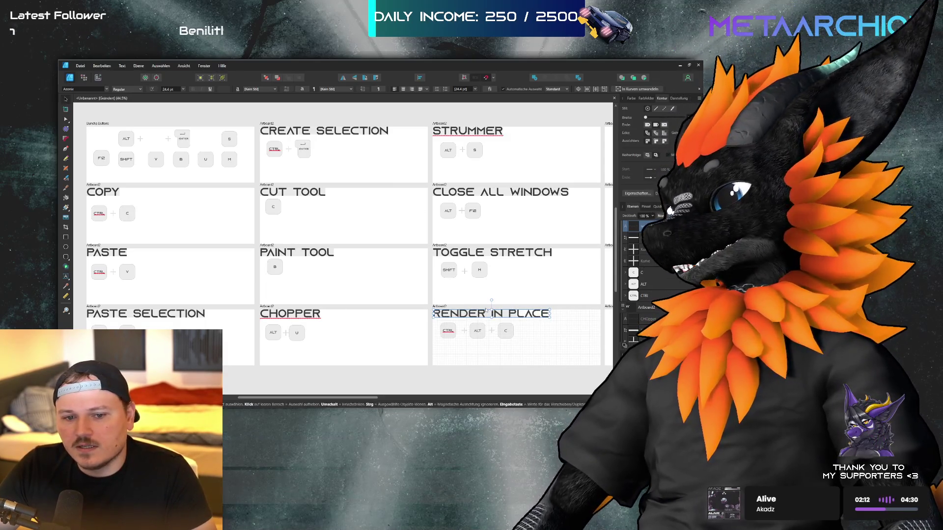
pyautogui.click(520, 315)
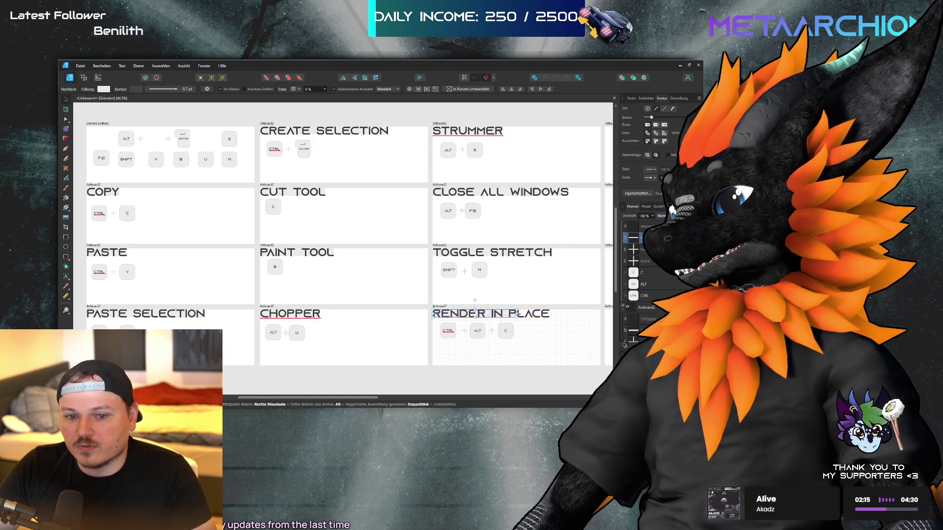
pyautogui.click(548, 346)
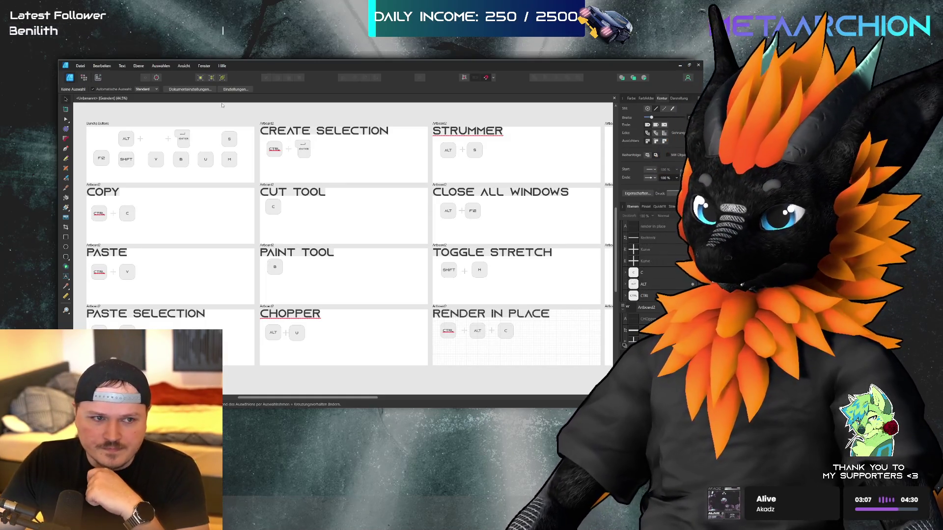
pyautogui.hscroll(1, 298, 183)
pyautogui.scroll(-3, 298, 183)
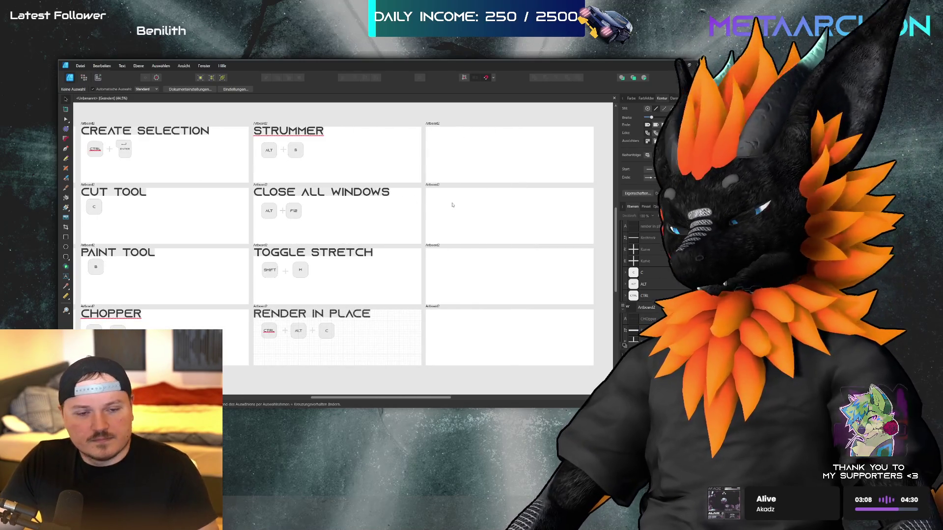
pyautogui.scroll(-2, 514, 224)
pyautogui.scroll(2, 223, 231)
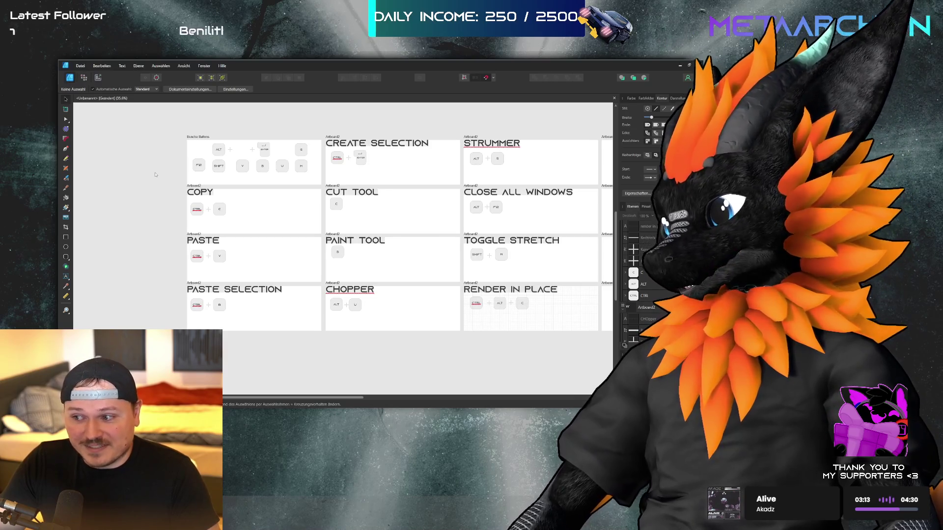
pyautogui.hscroll(5, 155, 174)
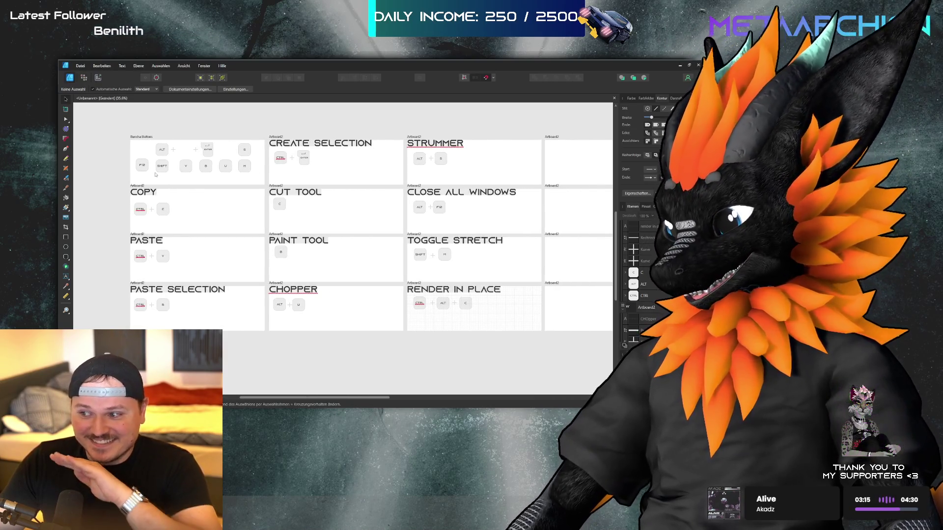